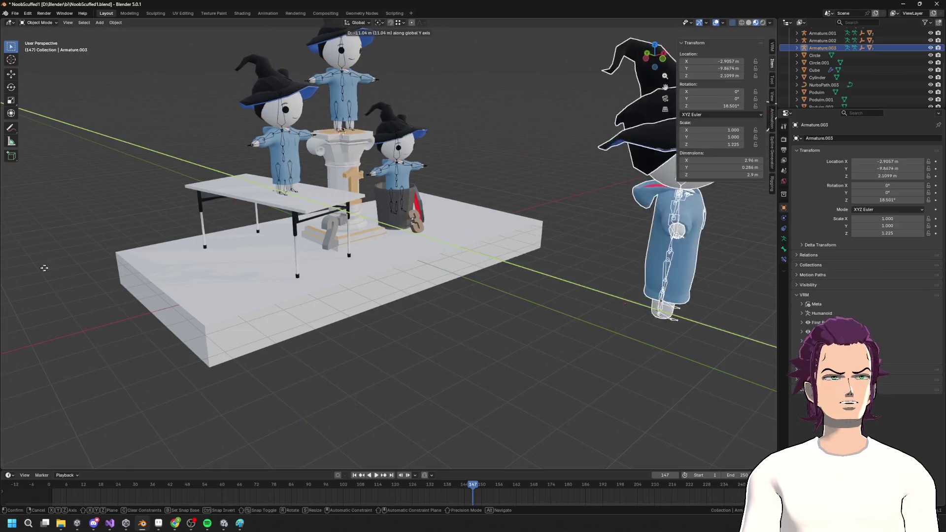
# Step: Turn the duplicated character about Z to face the podium and lower it along Z
pyautogui.scroll(-6, 319, 245)
pyautogui.press('r')
pyautogui.press('z')
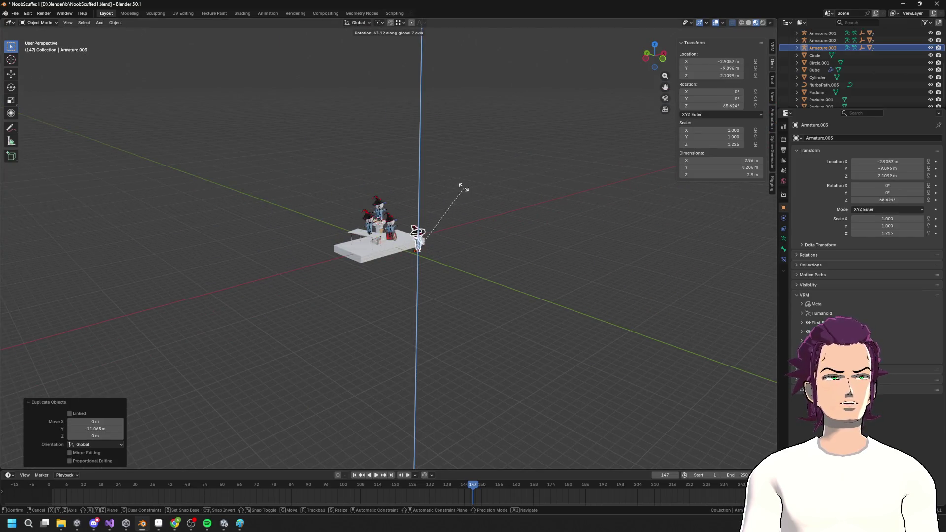
pyautogui.press('Return')
pyautogui.press('g')
pyautogui.press('z')
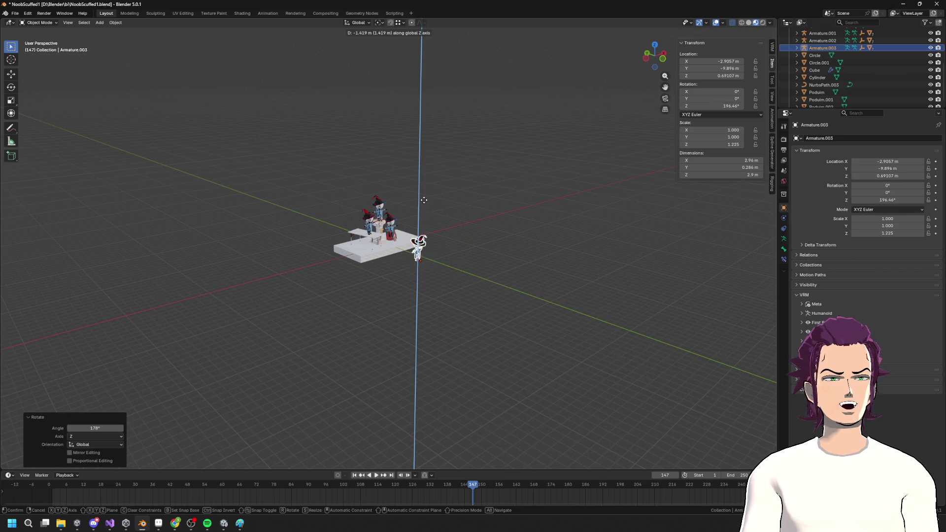
pyautogui.press('Return')
pyautogui.scroll(5, 454, 249)
pyautogui.press('g')
pyautogui.press('z')
pyautogui.press('Return')
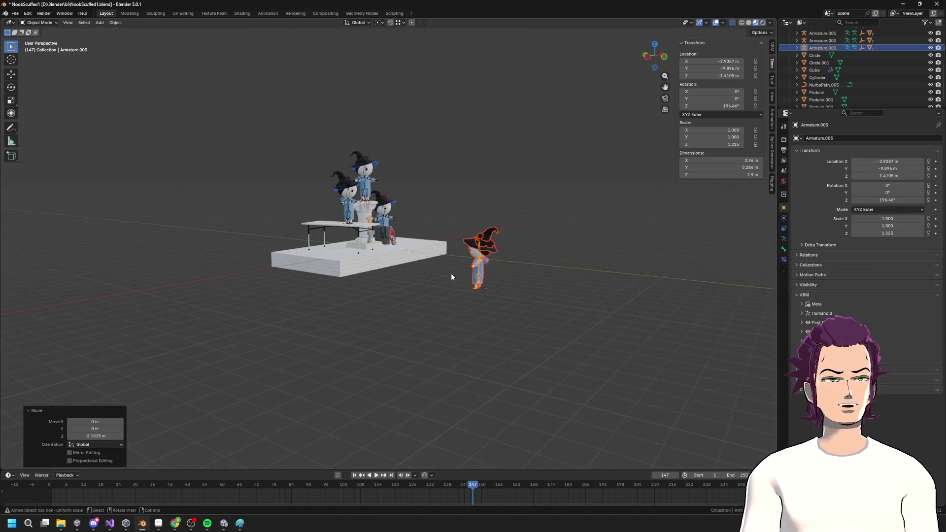
# Step: Fine-tune the copy's height along Z and duplicate the lowered character
pyautogui.moveTo(451, 273); pyautogui.dragTo(410, 268)
pyautogui.press('g')
pyautogui.press('z')
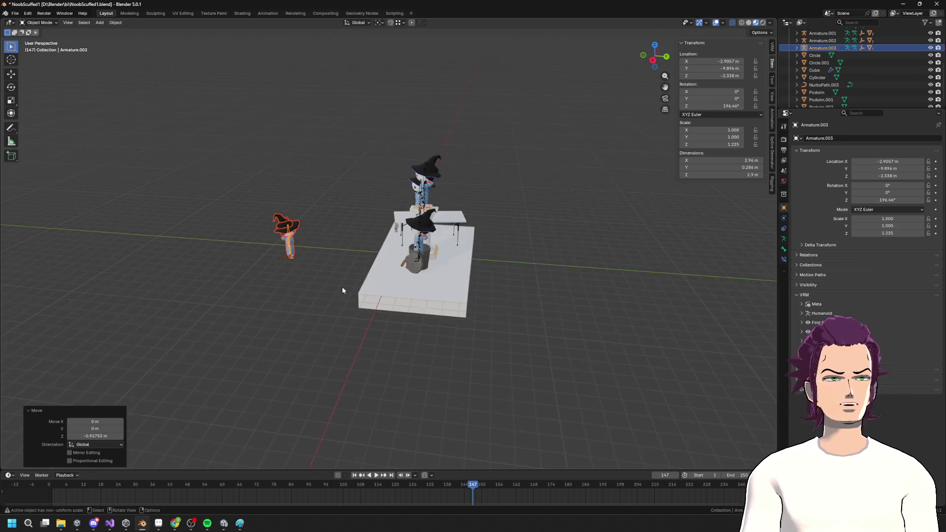
pyautogui.press('Return')
pyautogui.press('g')
pyautogui.hotkey('shift', 'x')
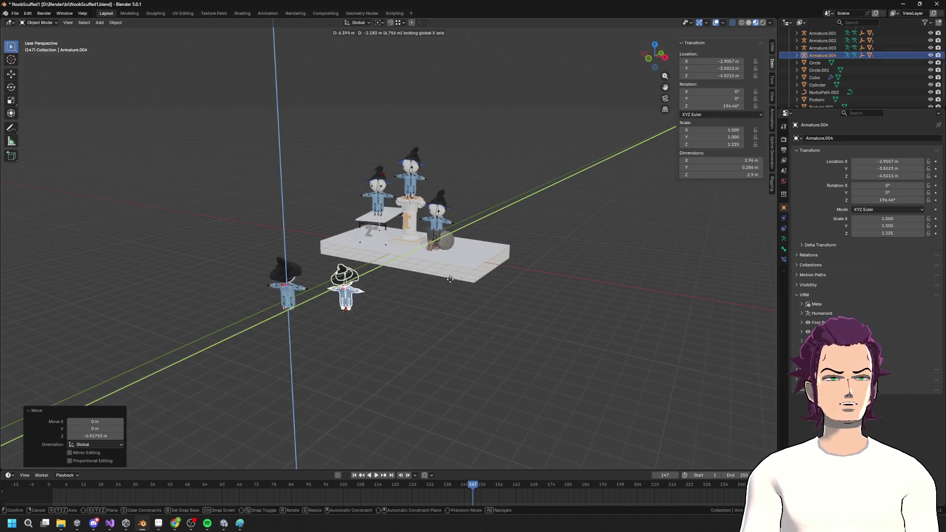
pyautogui.rightClick(451, 280)
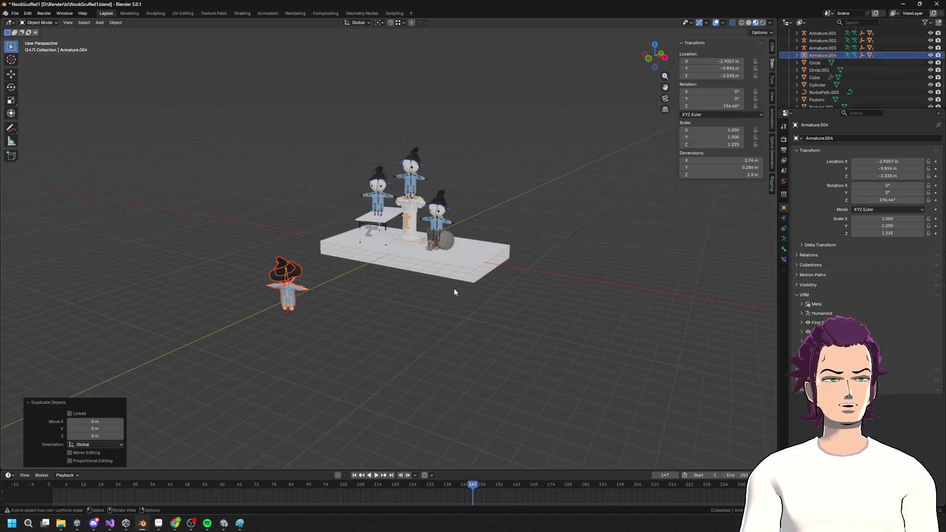
# Step: Switch to Top view and place the copy in front of the podium
pyautogui.click(655, 48)
pyautogui.click(655, 43)
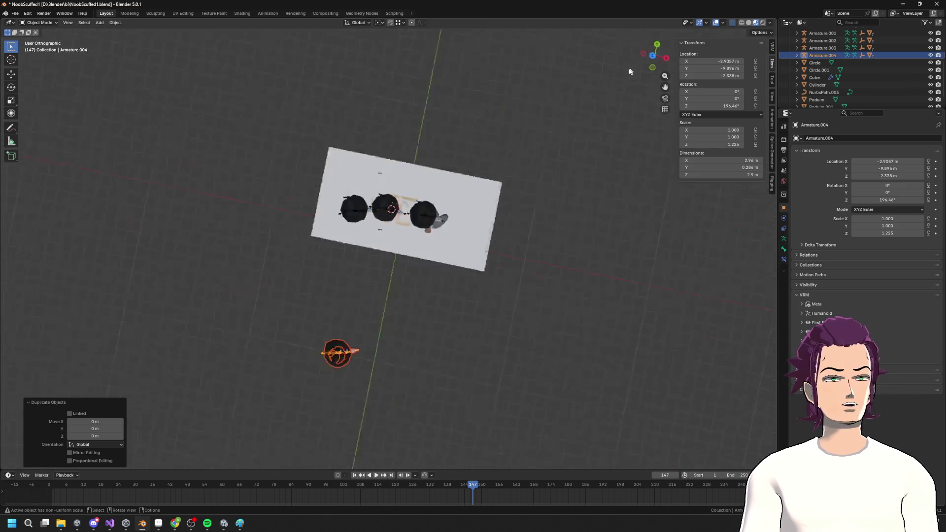
pyautogui.press('g')
pyautogui.click(527, 331)
# Step: Add a copy up and to the left, turned about 24°
pyautogui.hotkey('shift', 'd')
pyautogui.click(491, 303)
pyautogui.press('r')
pyautogui.click(559, 348)
pyautogui.rightClick(573, 344)
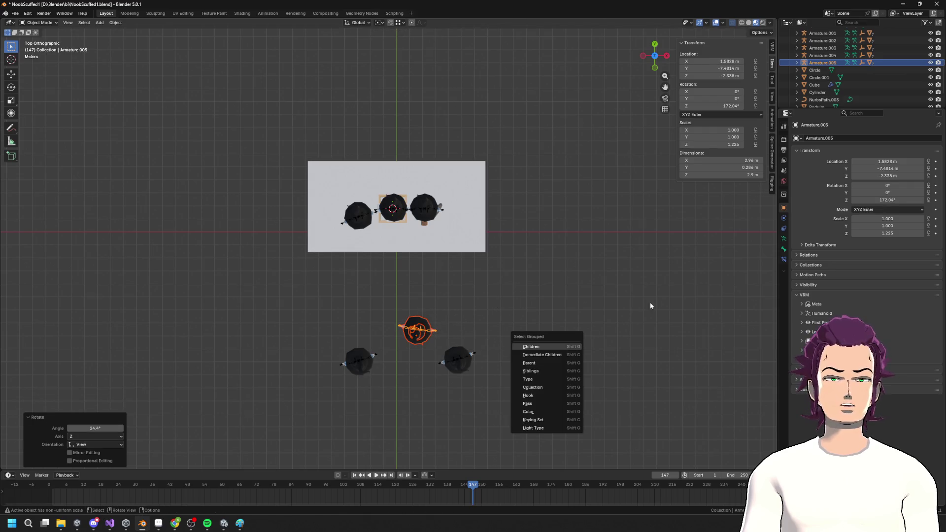
# Step: Add a copy to the right, turned about -25°
pyautogui.hotkey('shift', 'd')
pyautogui.click(575, 260)
pyautogui.press('r')
pyautogui.click(551, 227)
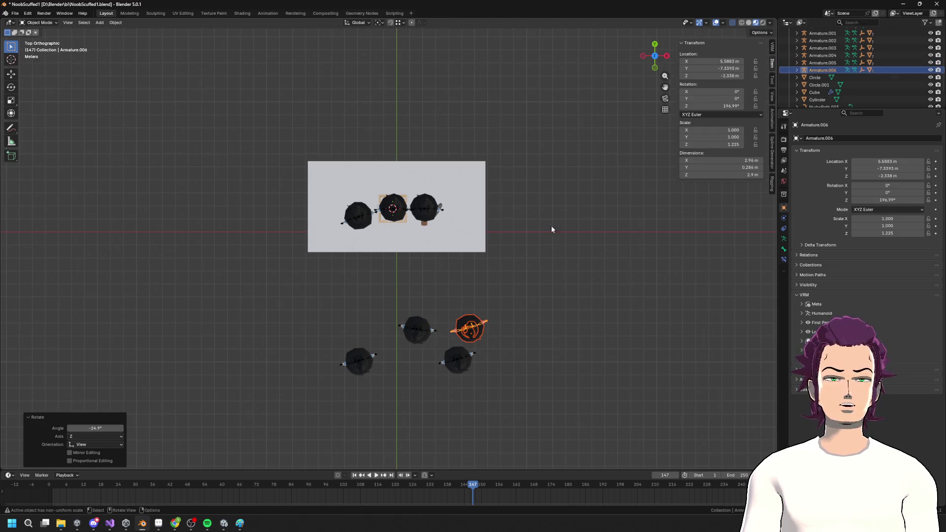
# Step: Add copies on the left turned 32.5° and at the lower left turned slightly
pyautogui.hotkey('shift', 'd')
pyautogui.click(417, 253)
pyautogui.press('r')
pyautogui.click(513, 370)
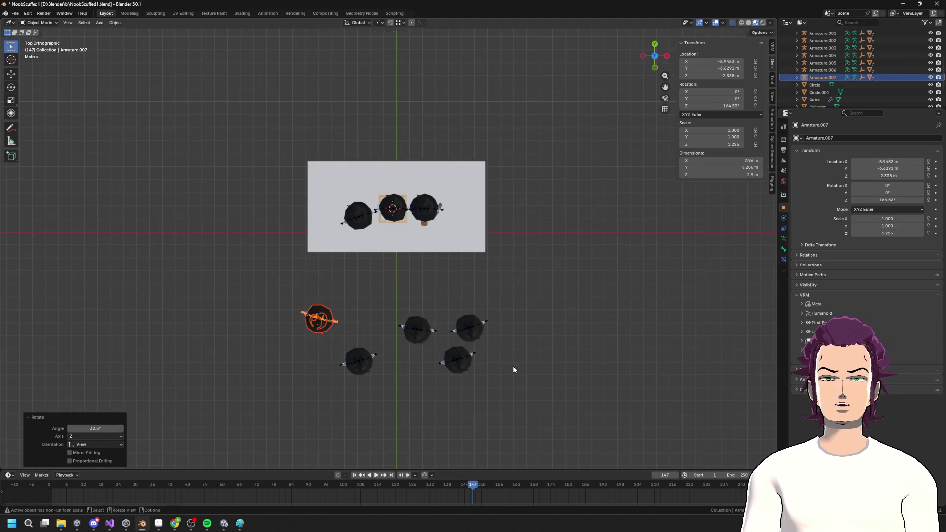
pyautogui.hotkey('shift', 'd')
pyautogui.click(423, 435)
pyautogui.press('r')
pyautogui.click(456, 421)
# Step: Add a mid-crowd copy turned -34.8° and another on the crowd's right
pyautogui.hotkey('shift', 'd')
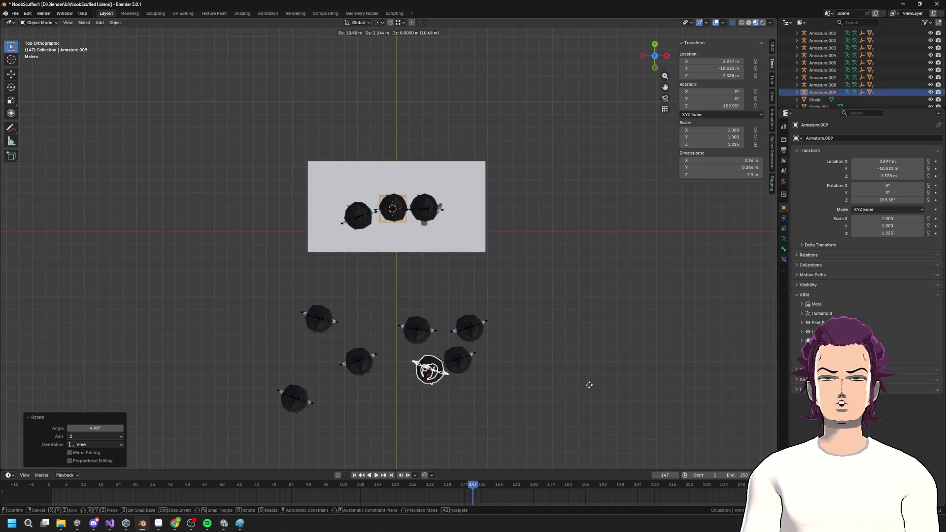
pyautogui.click(573, 394)
pyautogui.press('r')
pyautogui.click(543, 304)
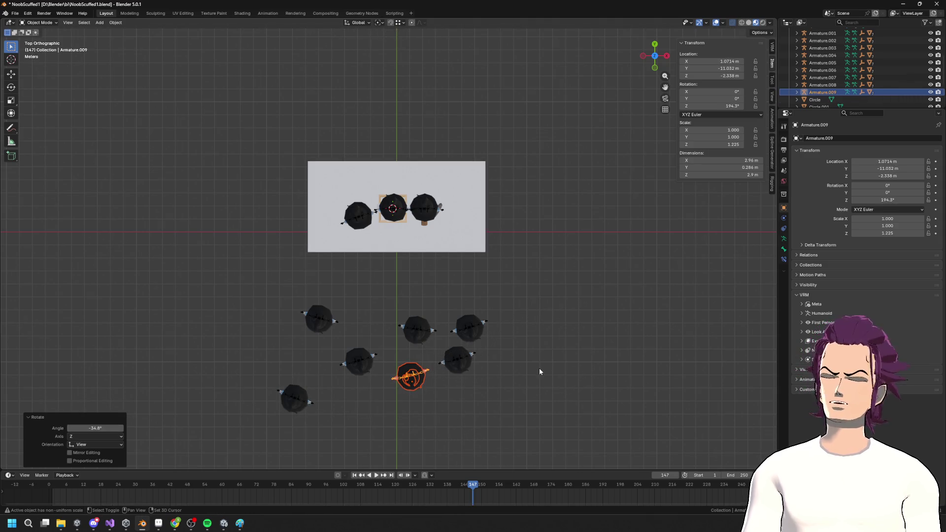
pyautogui.hotkey('shift', 'd')
pyautogui.click(642, 363)
# Step: Place a last copy at the lower left and view the crowd in perspective
pyautogui.hotkey('shift', 'd')
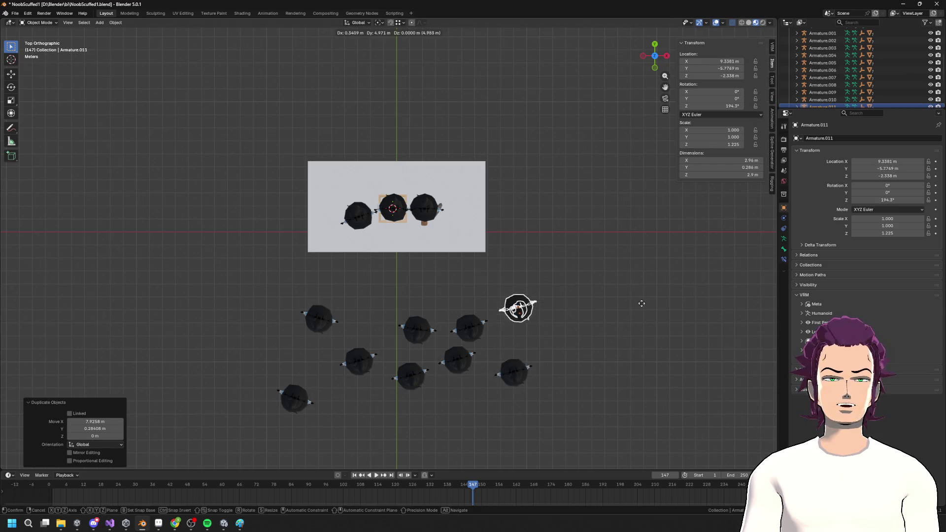
pyautogui.click(500, 397)
pyautogui.moveTo(432, 443)
pyautogui.mouseDown()
pyautogui.moveTo(502, 341)
pyautogui.moveTo(484, 327)
pyautogui.moveTo(471, 334)
pyautogui.moveTo(492, 335)
pyautogui.mouseUp()
pyautogui.scroll(5, 502, 316)
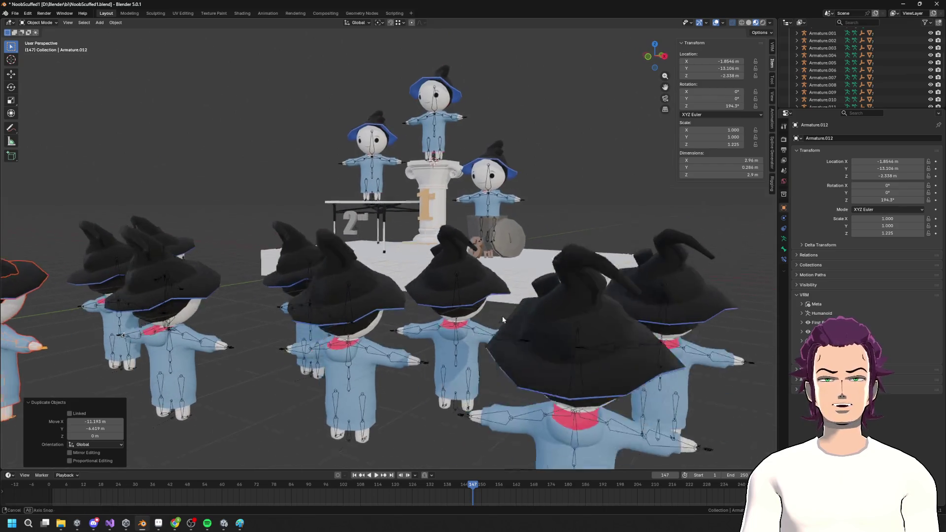
# Step: Orbit around the stage and box-select all the crowd characters
pyautogui.scroll(-8, 502, 315)
pyautogui.moveTo(506, 330)
pyautogui.mouseDown()
pyautogui.moveTo(557, 326)
pyautogui.moveTo(532, 325)
pyautogui.moveTo(561, 341)
pyautogui.mouseUp()
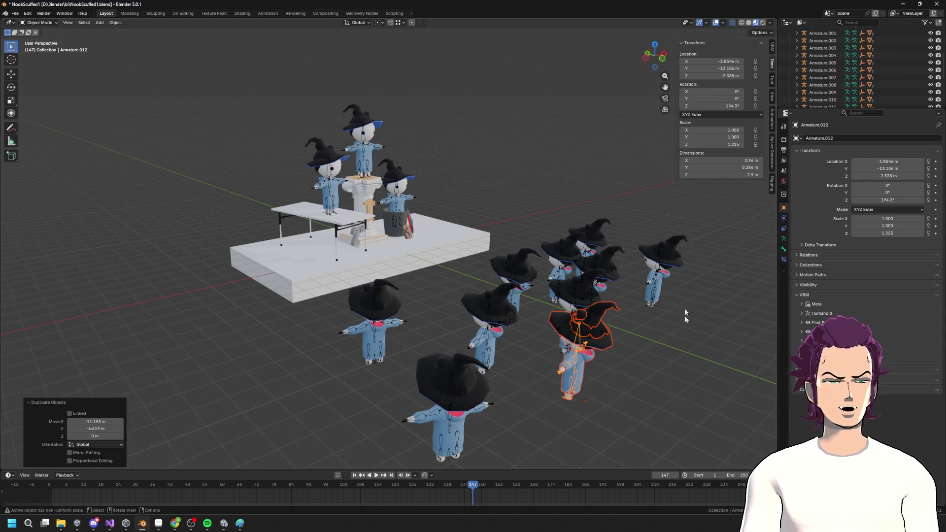
pyautogui.moveTo(593, 340); pyautogui.dragTo(618, 273)
pyautogui.moveTo(485, 176)
pyautogui.mouseDown()
pyautogui.moveTo(687, 382)
pyautogui.moveTo(556, 326)
pyautogui.mouseUp()
# Step: Orbit in close around the crowd, then deselect the characters
pyautogui.moveTo(514, 302)
pyautogui.mouseDown()
pyautogui.moveTo(430, 312)
pyautogui.moveTo(504, 294)
pyautogui.moveTo(398, 283)
pyautogui.mouseUp()
pyautogui.scroll(4, 504, 294)
pyautogui.scroll(-5, 482, 360)
pyautogui.moveTo(408, 325); pyautogui.dragTo(277, 244)
pyautogui.moveTo(347, 266); pyautogui.dragTo(449, 313)
pyautogui.scroll(4, 439, 317)
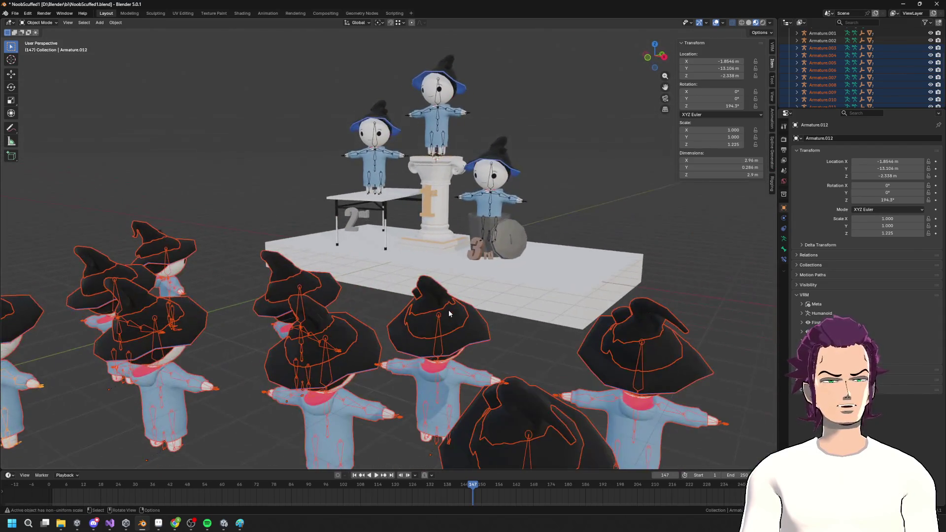
pyautogui.scroll(-3, 454, 307)
pyautogui.click(584, 216)
pyautogui.moveTo(588, 219)
pyautogui.mouseDown()
pyautogui.moveTo(574, 218)
pyautogui.moveTo(642, 226)
pyautogui.moveTo(564, 210)
pyautogui.moveTo(620, 226)
pyautogui.moveTo(615, 200)
pyautogui.moveTo(695, 317)
pyautogui.moveTo(574, 277)
pyautogui.moveTo(581, 262)
pyautogui.moveTo(580, 272)
pyautogui.moveTo(562, 265)
pyautogui.moveTo(567, 252)
pyautogui.mouseUp()
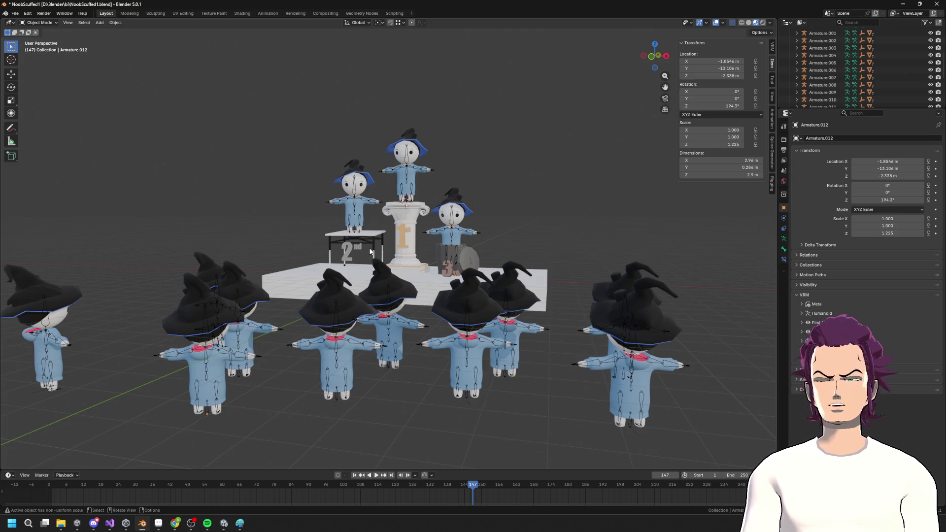
pyautogui.moveTo(398, 306)
pyautogui.mouseDown()
pyautogui.moveTo(454, 323)
pyautogui.moveTo(412, 302)
pyautogui.mouseUp()
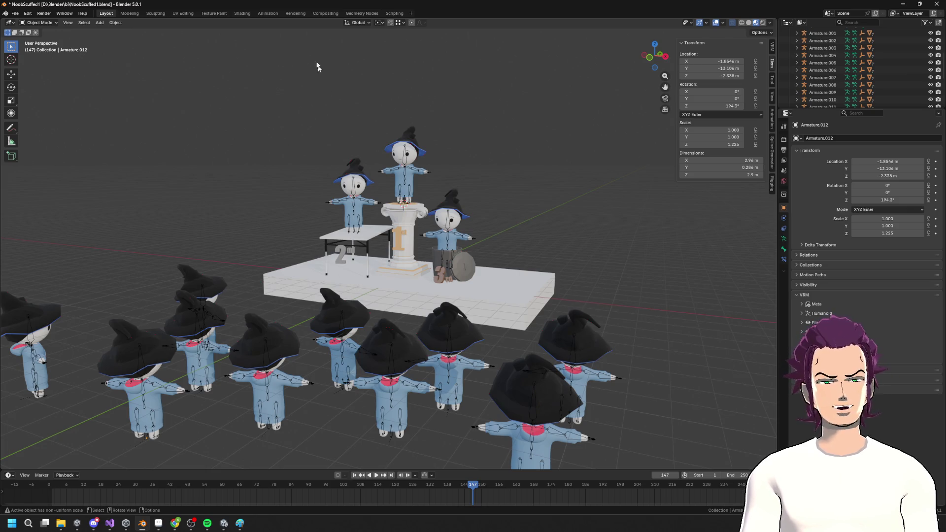
pyautogui.scroll(-3, 469, 293)
pyautogui.moveTo(469, 293); pyautogui.dragTo(468, 281)
pyautogui.scroll(5, 483, 284)
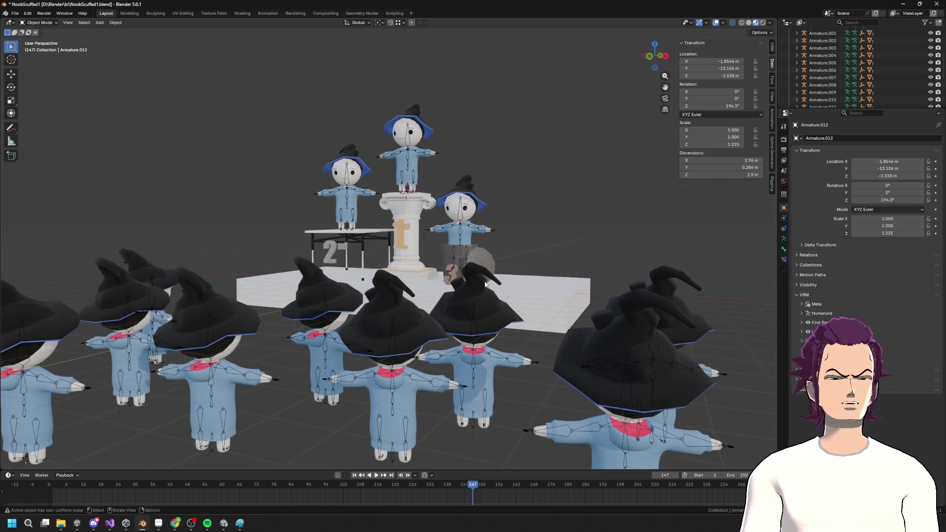
pyautogui.moveTo(493, 264); pyautogui.dragTo(495, 264)
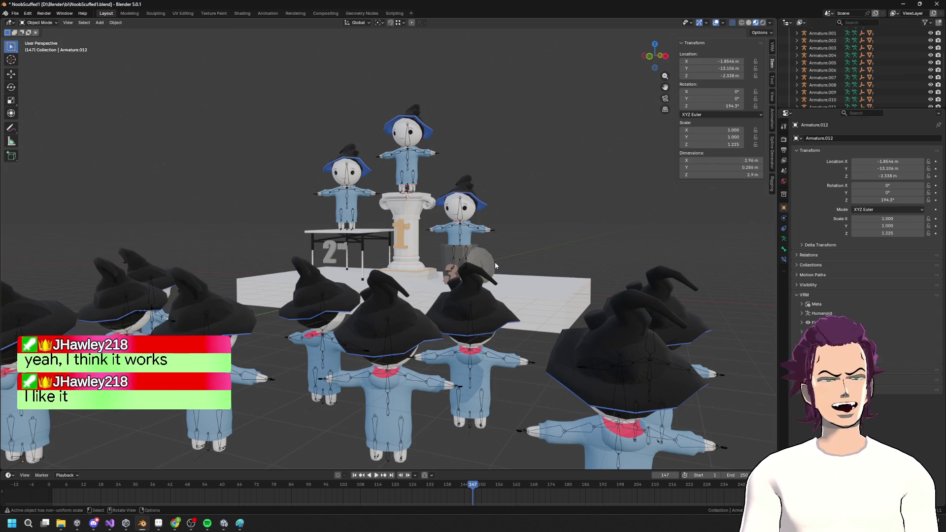
pyautogui.scroll(-5, 446, 157)
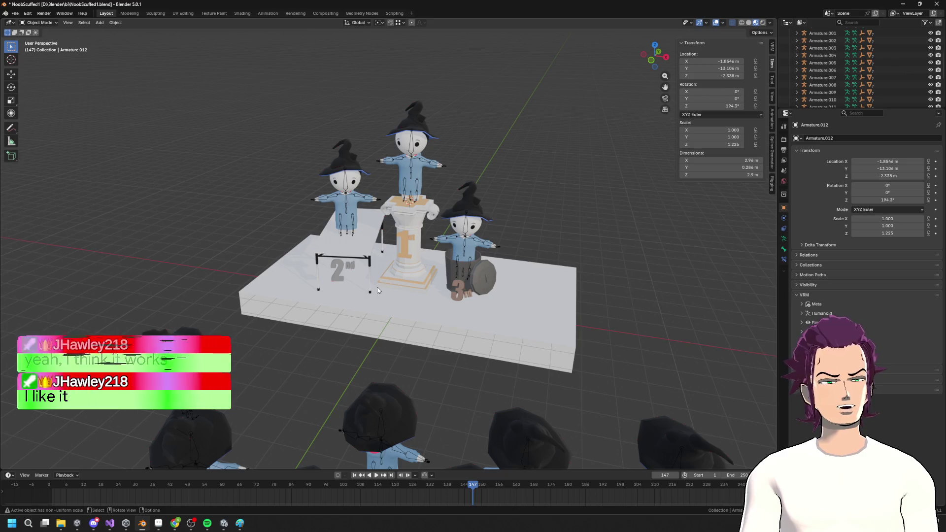
# Step: Select the pillar's scroll volutes (Cube) and apply their Mirror modifier
pyautogui.click(345, 276)
pyautogui.scroll(2, 341, 273)
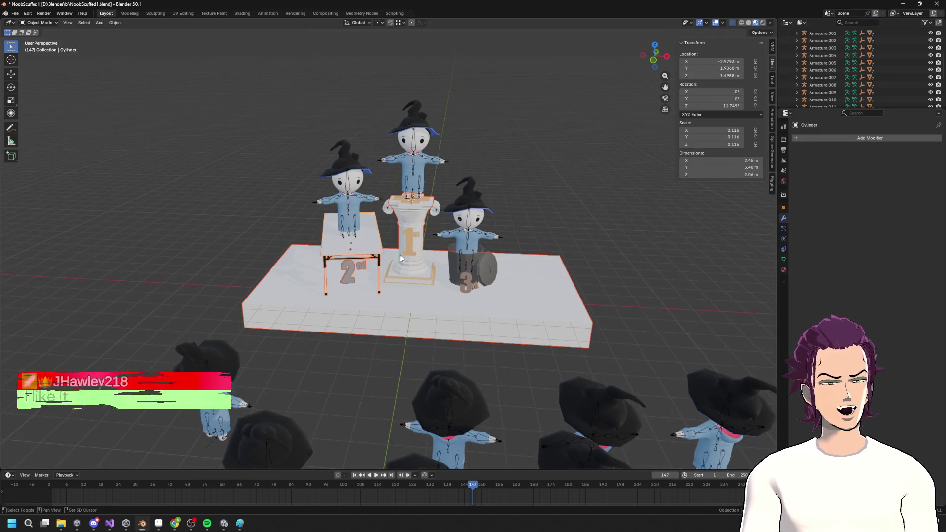
pyautogui.scroll(3, 434, 253)
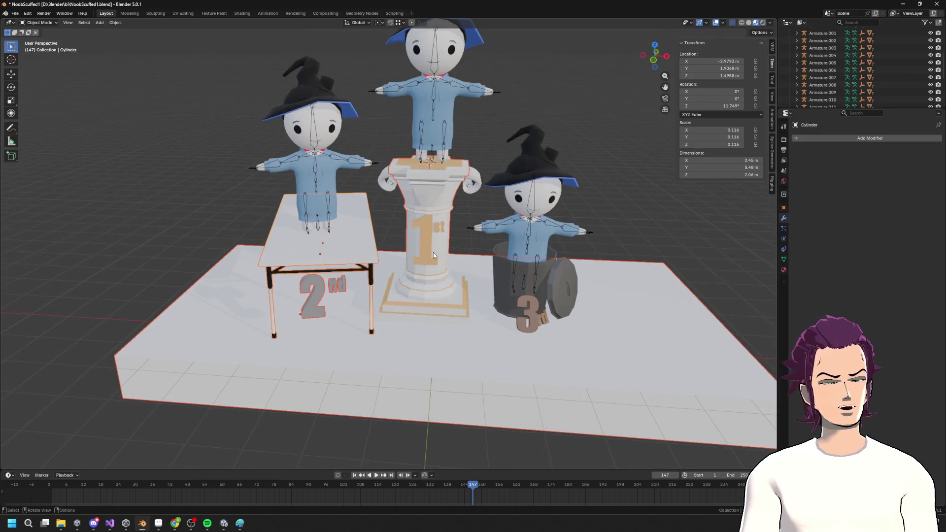
pyautogui.keyDown('shift'); pyautogui.click(386, 181); pyautogui.keyUp('shift')
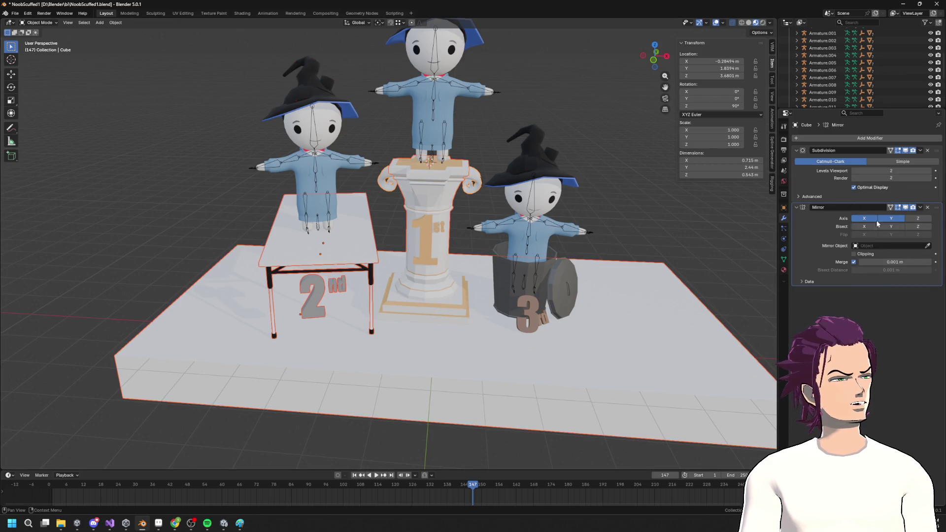
pyautogui.click(919, 208)
pyautogui.click(886, 215)
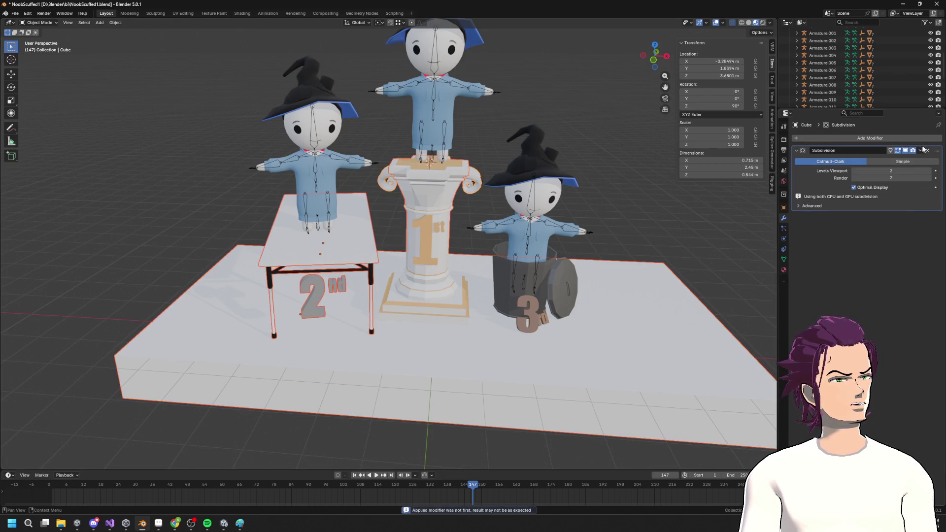
# Step: Add the third-place bucket to the selection alongside the volutes
pyautogui.keyDown('shift'); pyautogui.click(496, 301); pyautogui.keyUp('shift')
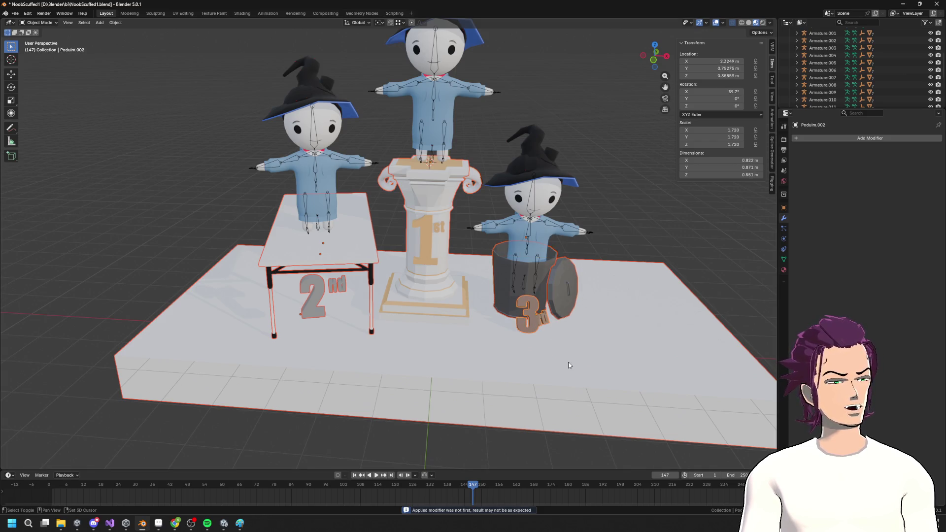
pyautogui.moveTo(579, 353)
pyautogui.mouseDown()
pyautogui.moveTo(527, 304)
pyautogui.moveTo(376, 276)
pyautogui.mouseUp()
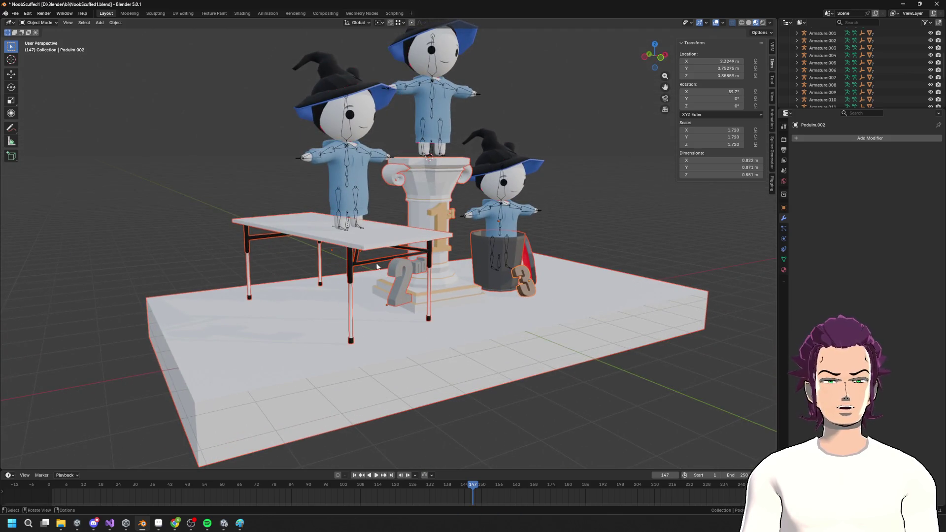
pyautogui.hotkey('ctrl', 'j')
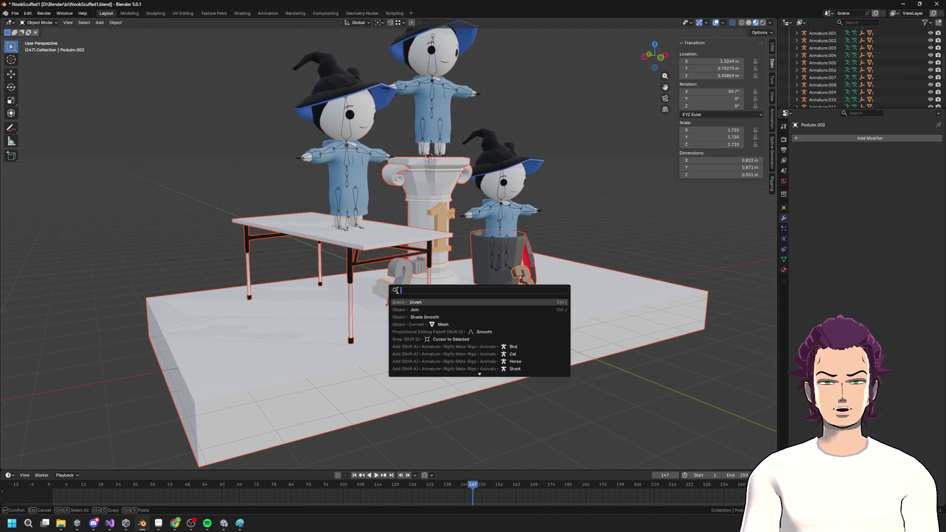
# Step: Join the selected podium pieces and export them as Podium.fbx
pyautogui.click(443, 307)
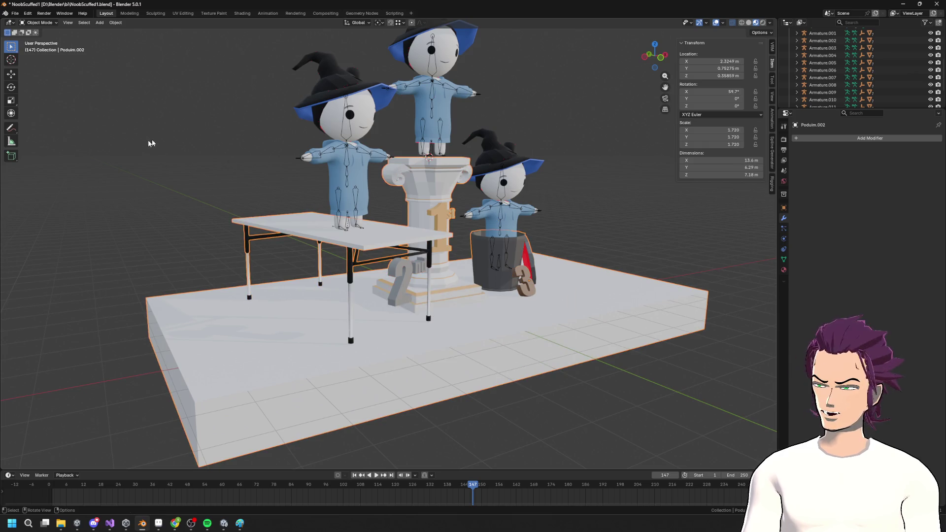
pyautogui.click(16, 14)
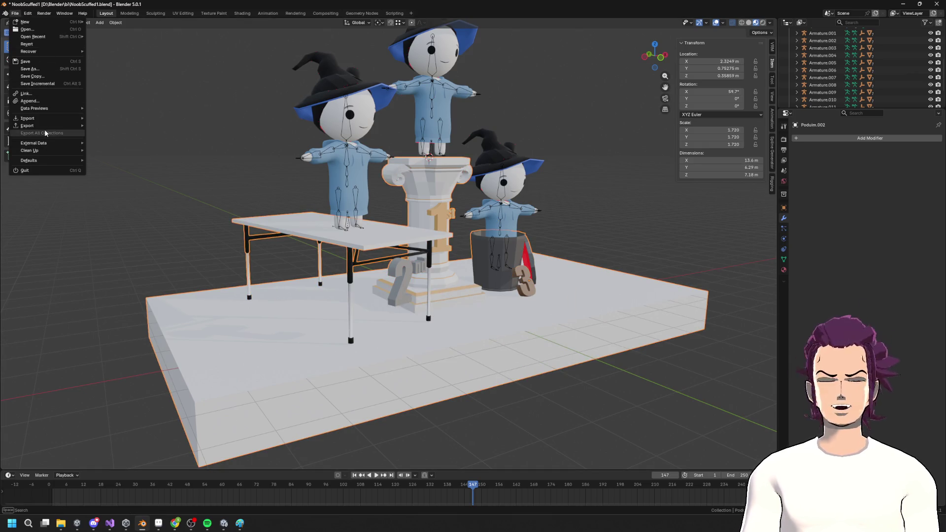
pyautogui.moveTo(45, 130)
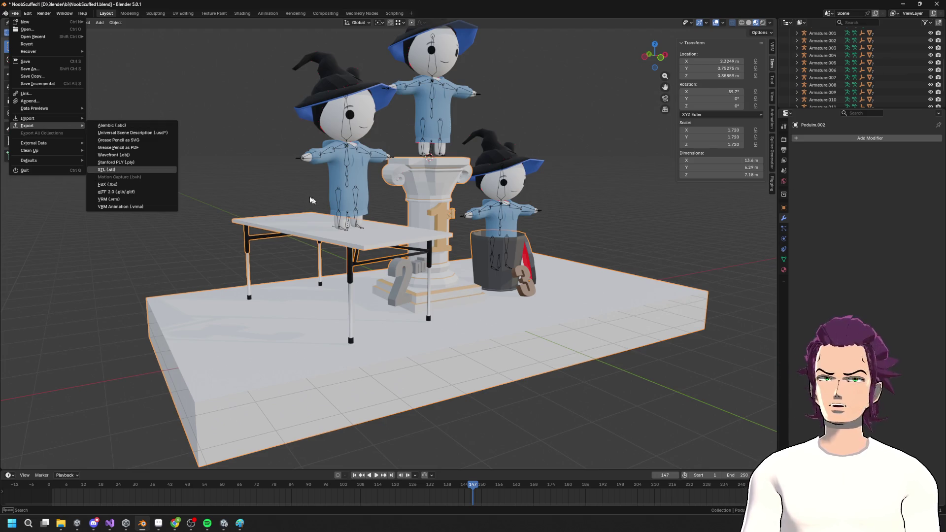
pyautogui.click(115, 185)
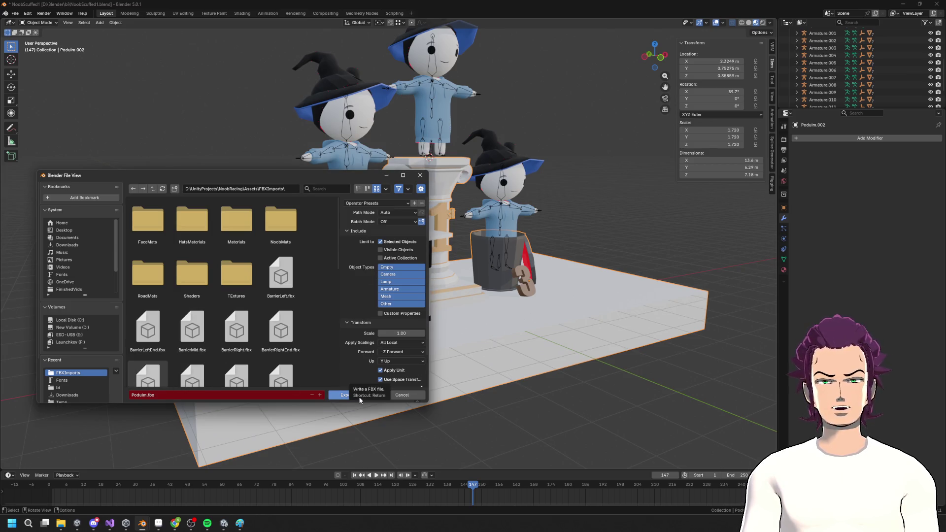
pyautogui.moveTo(540, 279)
pyautogui.mouseDown()
pyautogui.moveTo(569, 273)
pyautogui.moveTo(444, 305)
pyautogui.mouseUp()
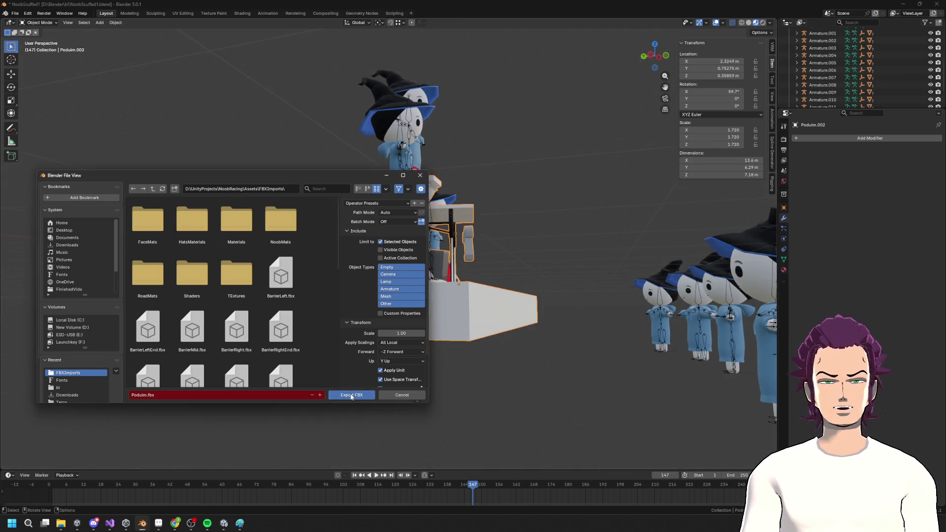
pyautogui.click(351, 395)
# Step: In Unity, select the imported podium in the scene and switch to the rotate tool
pyautogui.click(223, 523)
pyautogui.scroll(-3, 376, 327)
pyautogui.moveTo(376, 327)
pyautogui.mouseDown()
pyautogui.moveTo(445, 262)
pyautogui.moveTo(424, 325)
pyautogui.moveTo(515, 228)
pyautogui.moveTo(549, 285)
pyautogui.moveTo(450, 291)
pyautogui.moveTo(402, 165)
pyautogui.moveTo(465, 321)
pyautogui.moveTo(397, 375)
pyautogui.moveTo(503, 396)
pyautogui.moveTo(566, 312)
pyautogui.moveTo(557, 328)
pyautogui.mouseUp()
pyautogui.click(402, 166)
pyautogui.scroll(-5, 517, 400)
pyautogui.press('e')
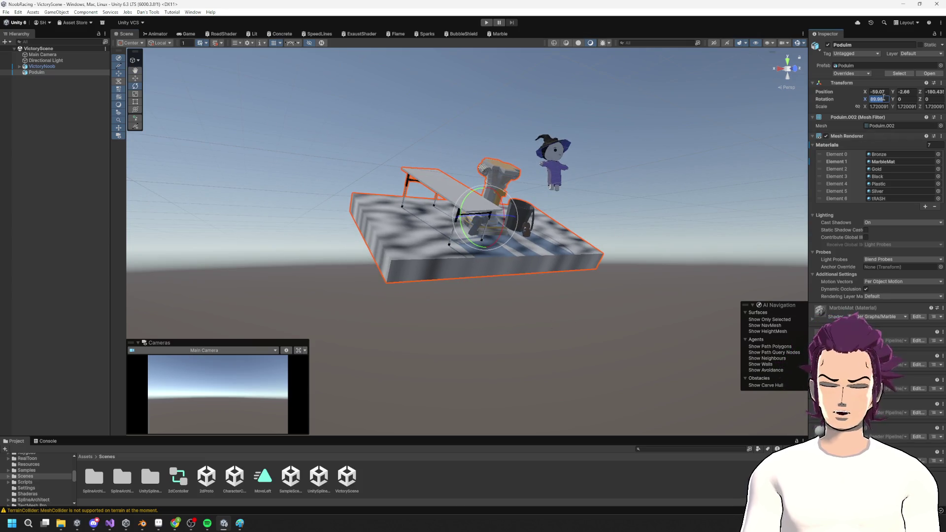
# Step: Set the podium's Rotation X to 0 in Unity, then return to Blender
pyautogui.write('0')
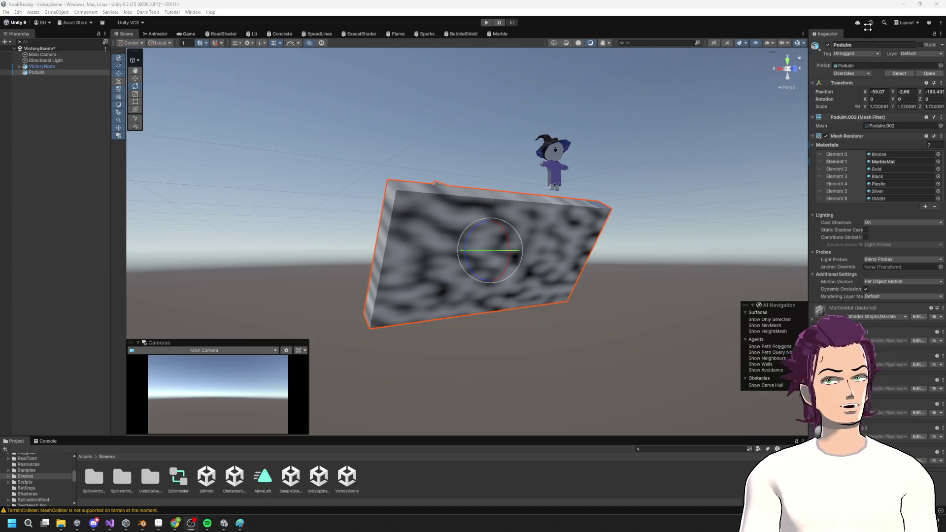
pyautogui.click(902, 4)
pyautogui.moveTo(434, 315)
pyautogui.mouseDown()
pyautogui.moveTo(488, 344)
pyautogui.moveTo(516, 313)
pyautogui.mouseUp()
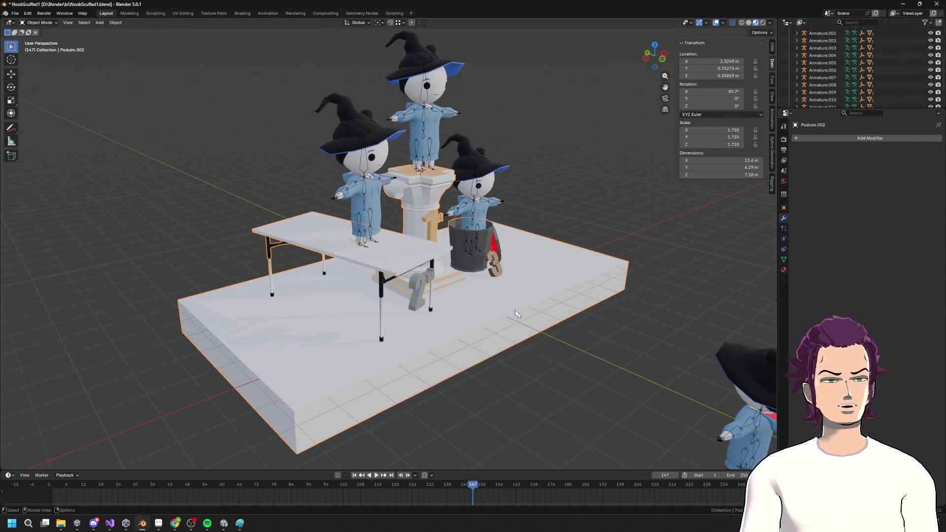
# Step: Apply all transforms to the podium
pyautogui.click(116, 22)
pyautogui.moveTo(176, 61)
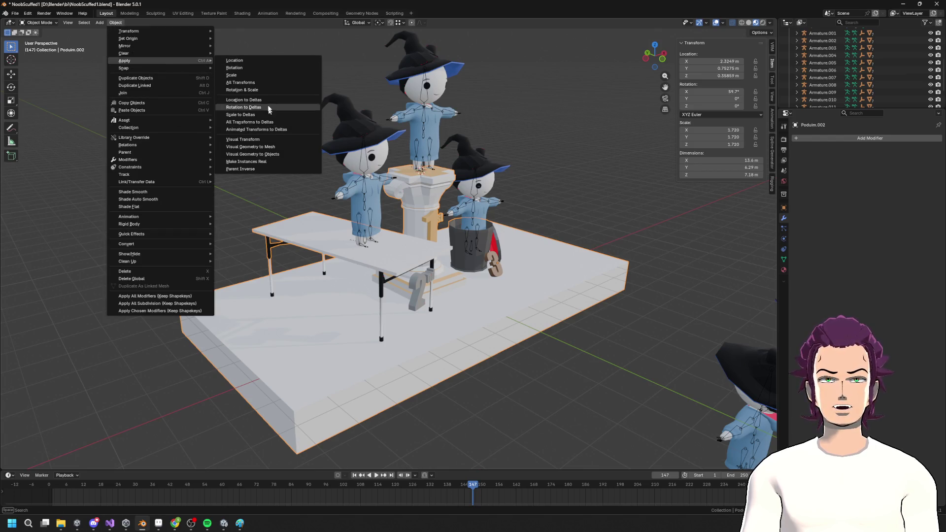
pyautogui.click(261, 84)
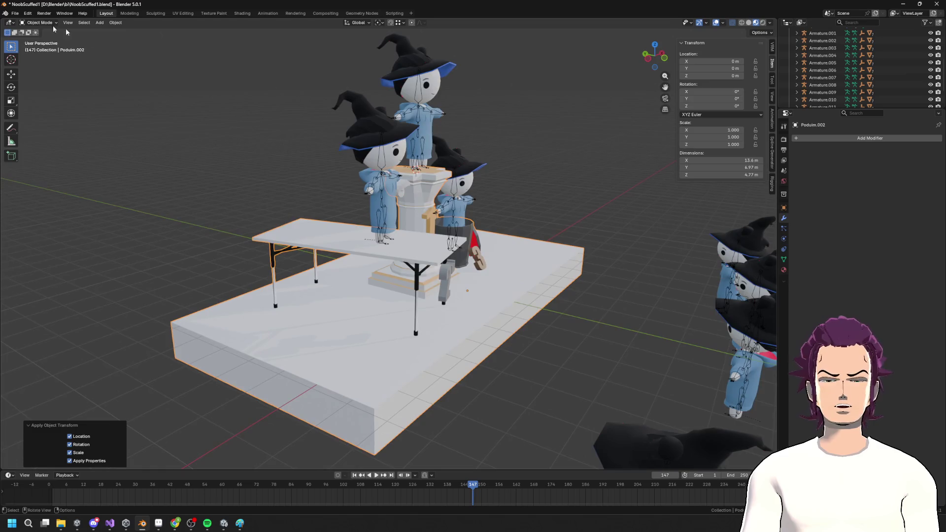
# Step: Re-export the updated podium as FBX and check it in Unity
pyautogui.click(15, 12)
pyautogui.moveTo(49, 125)
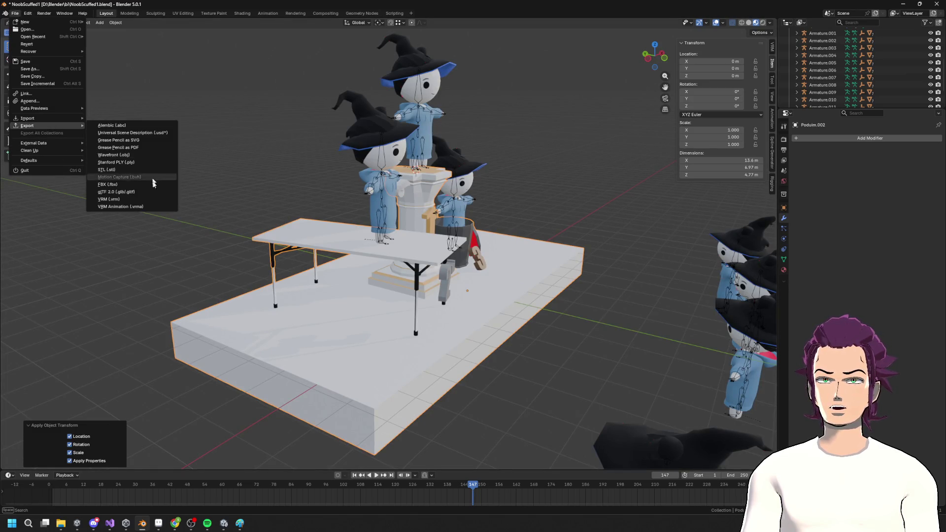
pyautogui.click(132, 184)
pyautogui.click(352, 395)
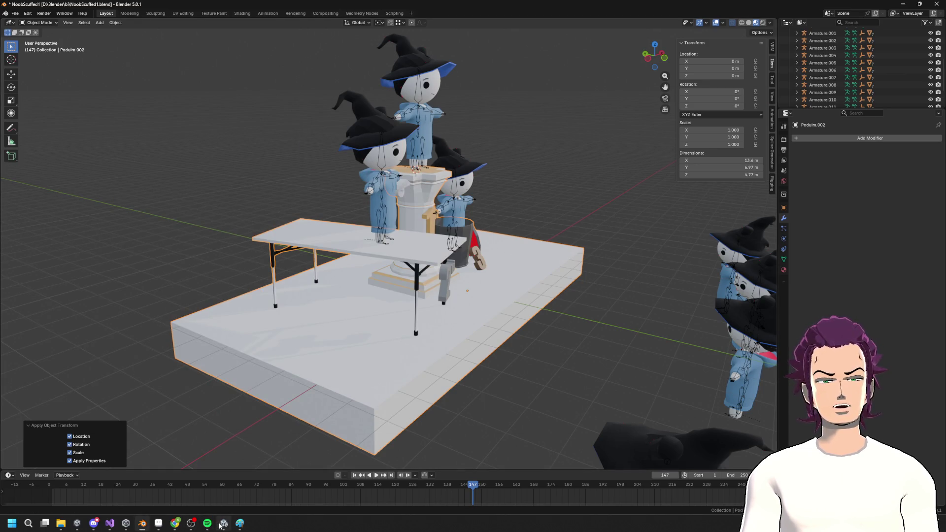
pyautogui.click(220, 525)
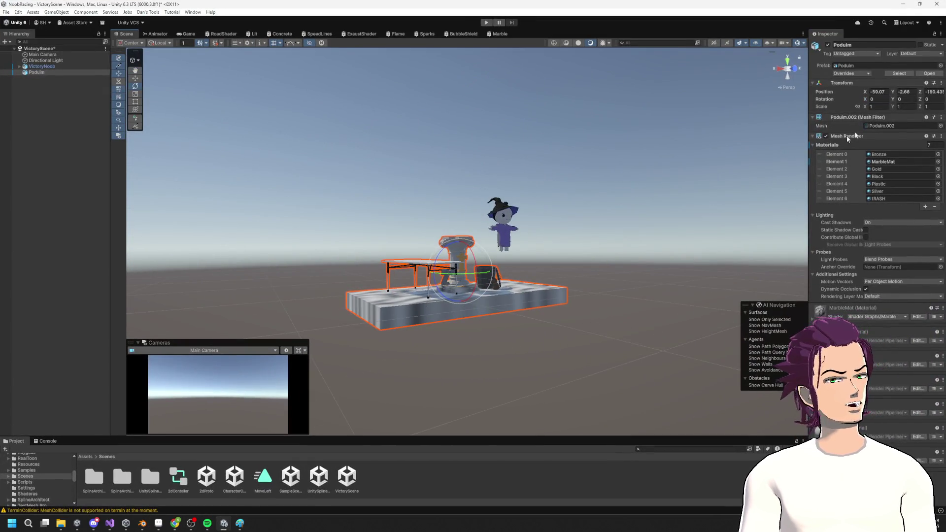
# Step: Set the Podium's position to 0, 0, 0 in the Inspector
pyautogui.write('0')
pyautogui.press('Tab')
pyautogui.write('0')
pyautogui.press('Tab')
pyautogui.write('0')
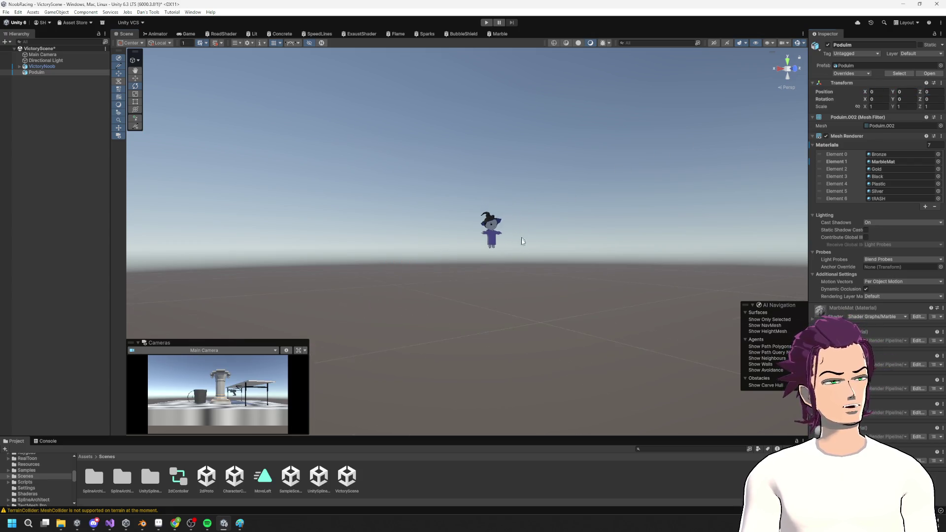
# Step: Frame VictoryNoob and move it up onto the centre of the first-place pillar
pyautogui.click(43, 67)
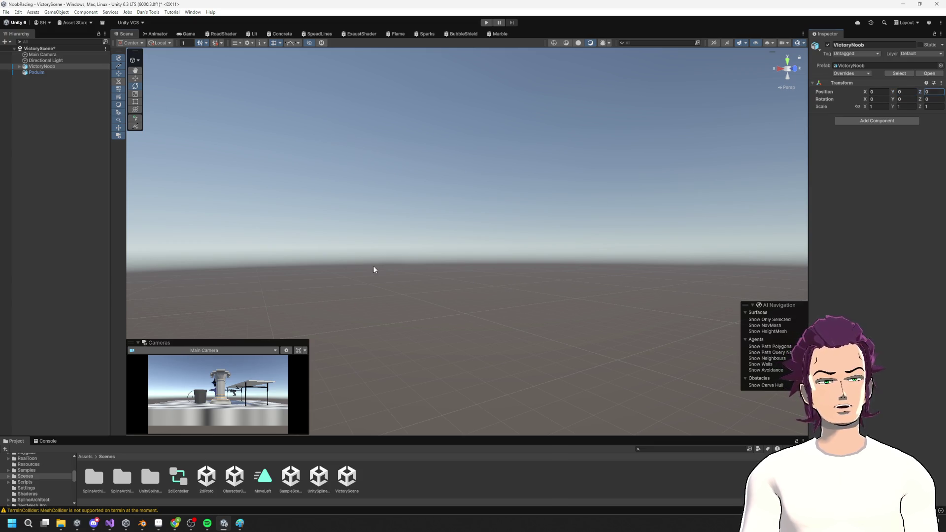
pyautogui.press('f')
pyautogui.scroll(-5, 422, 264)
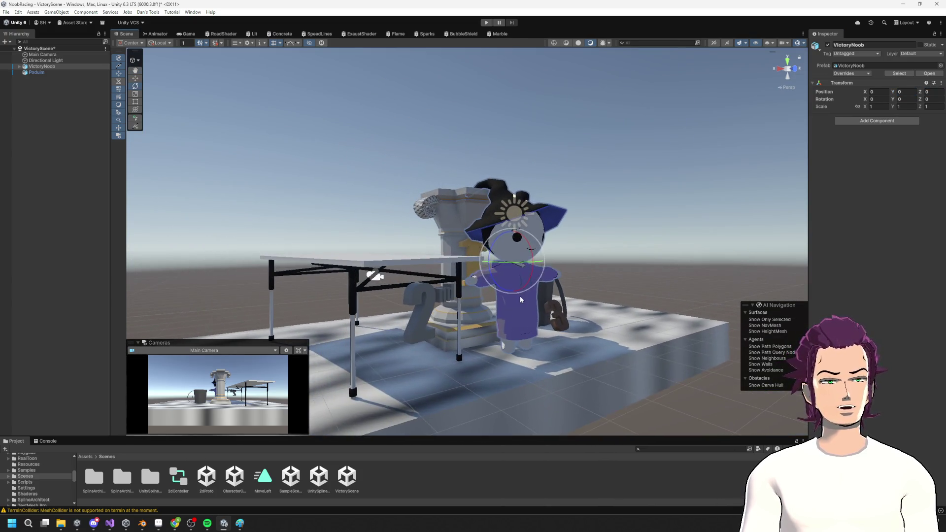
pyautogui.moveTo(513, 255)
pyautogui.mouseDown()
pyautogui.moveTo(514, 278)
pyautogui.moveTo(506, 239)
pyautogui.moveTo(438, 245)
pyautogui.mouseUp()
pyautogui.moveTo(409, 215)
pyautogui.mouseDown()
pyautogui.moveTo(395, 22)
pyautogui.moveTo(394, 55)
pyautogui.mouseUp()
pyautogui.click(790, 74)
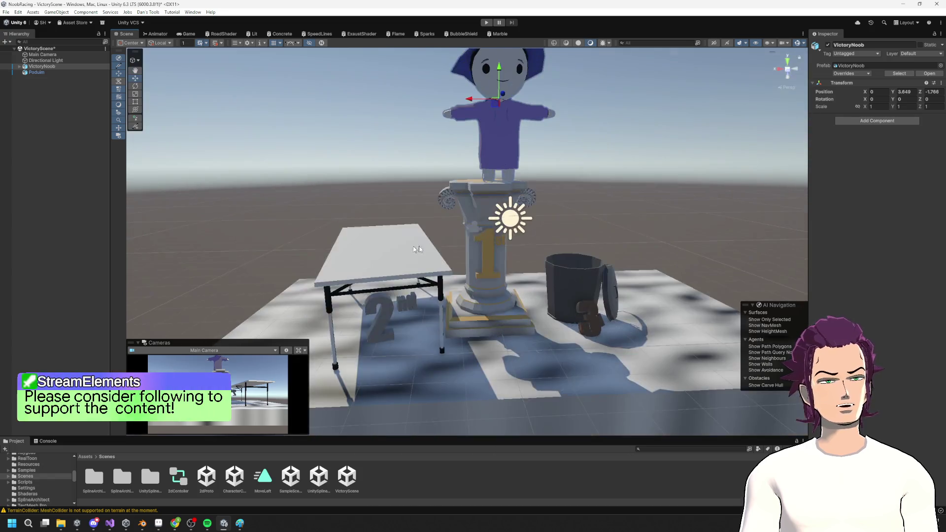
pyautogui.moveTo(484, 105)
pyautogui.mouseDown()
pyautogui.moveTo(449, 106)
pyautogui.moveTo(463, 106)
pyautogui.mouseUp()
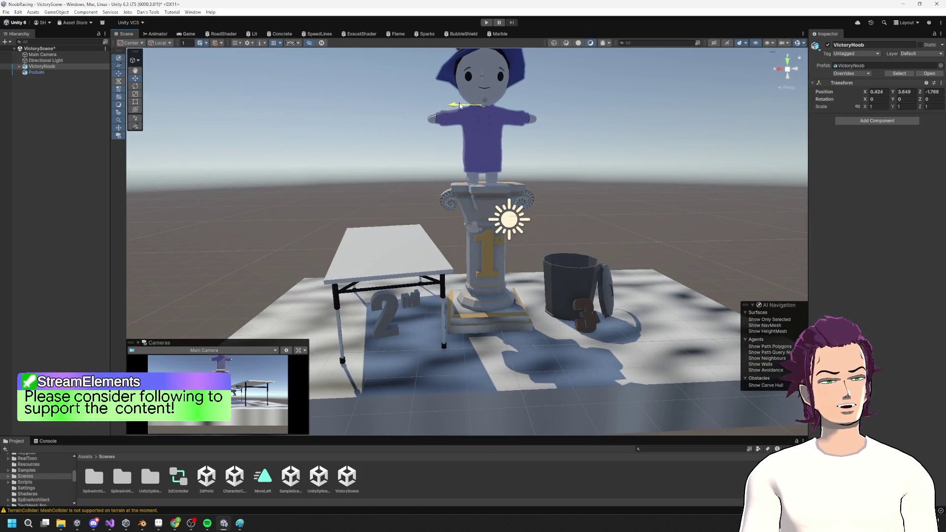
pyautogui.scroll(-2, 487, 295)
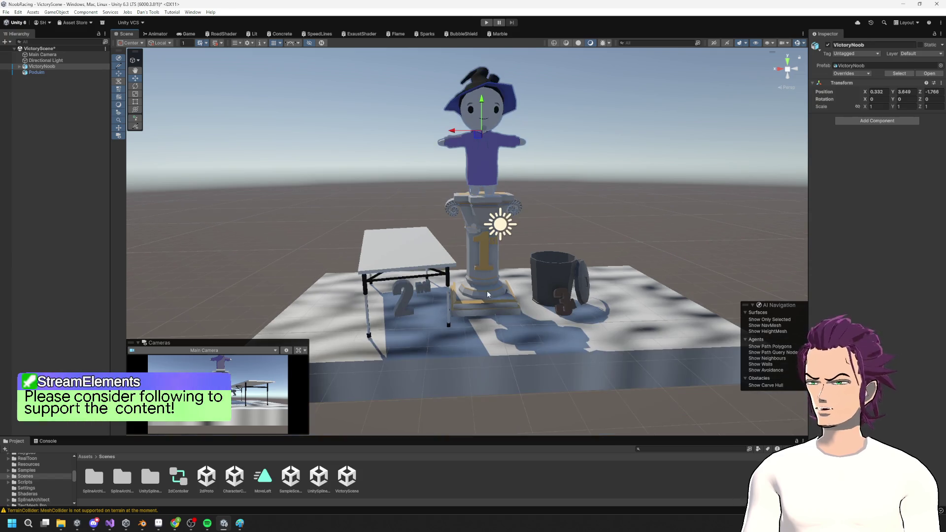
pyautogui.moveTo(487, 294)
pyautogui.mouseDown()
pyautogui.moveTo(523, 276)
pyautogui.moveTo(508, 240)
pyautogui.mouseUp()
# Step: Place VictoryNoob copies on the second-place table and in the third-place bin
pyautogui.click(42, 66)
pyautogui.click(54, 84)
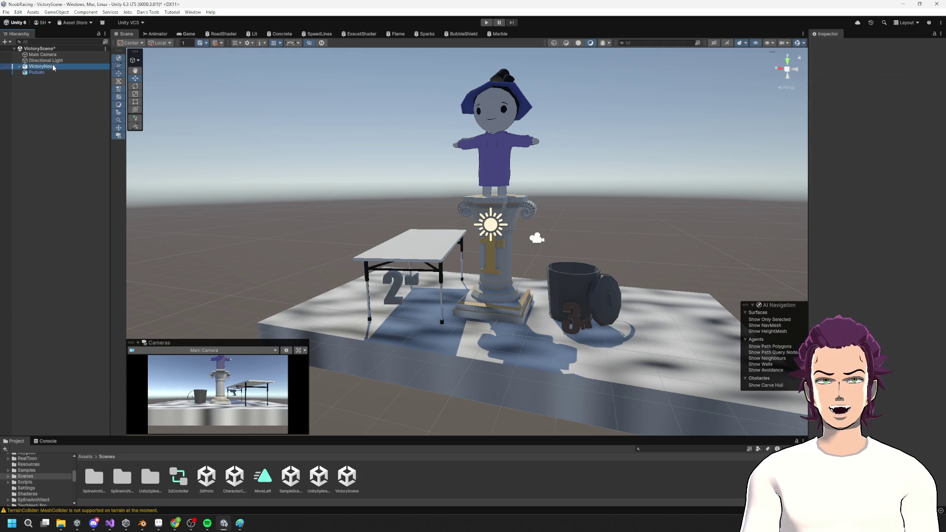
pyautogui.click(53, 68)
pyautogui.moveTo(471, 136)
pyautogui.mouseDown()
pyautogui.moveTo(383, 136)
pyautogui.moveTo(415, 138)
pyautogui.moveTo(417, 157)
pyautogui.moveTo(548, 216)
pyautogui.mouseUp()
pyautogui.moveTo(575, 193); pyautogui.dragTo(571, 210)
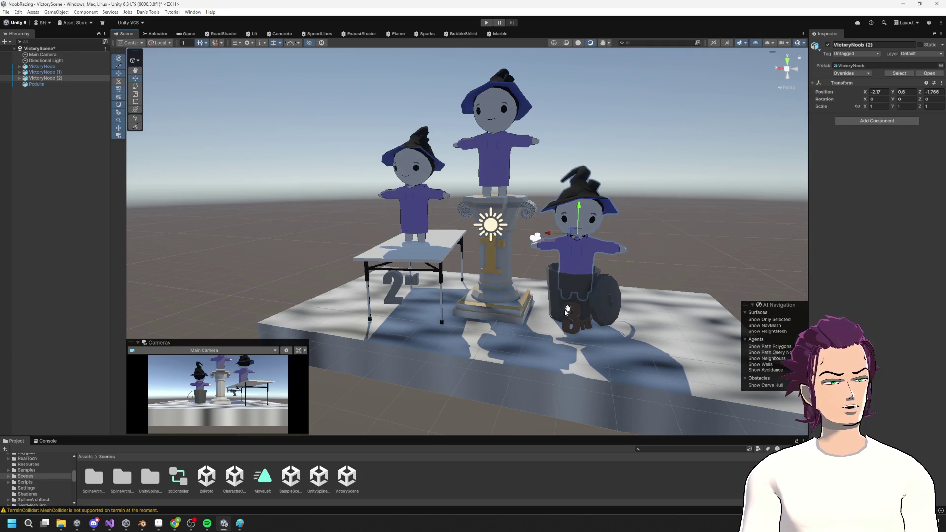
pyautogui.scroll(-5, 567, 310)
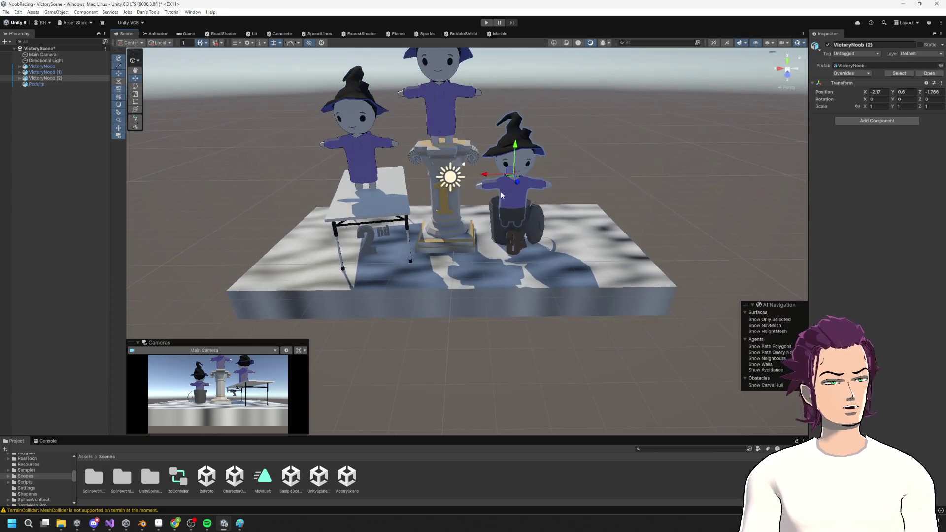
pyautogui.moveTo(486, 176); pyautogui.dragTo(485, 175)
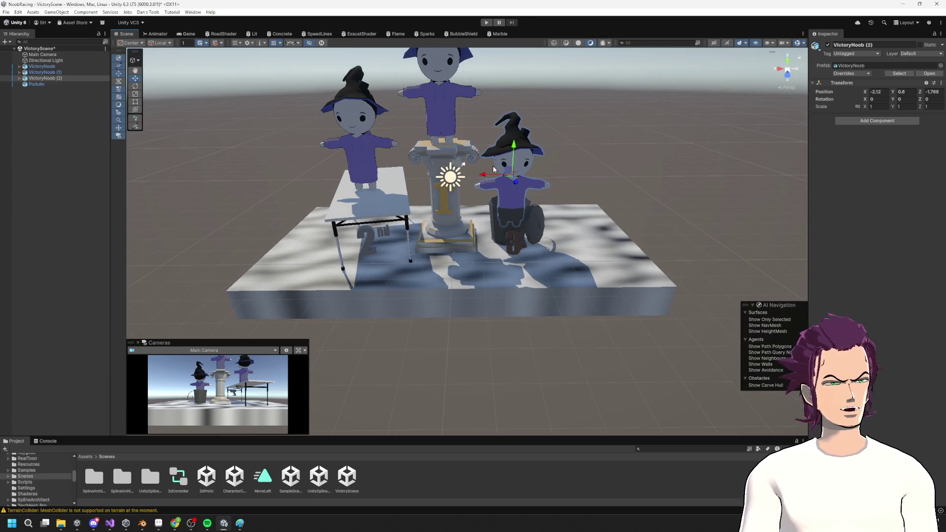
pyautogui.click(498, 34)
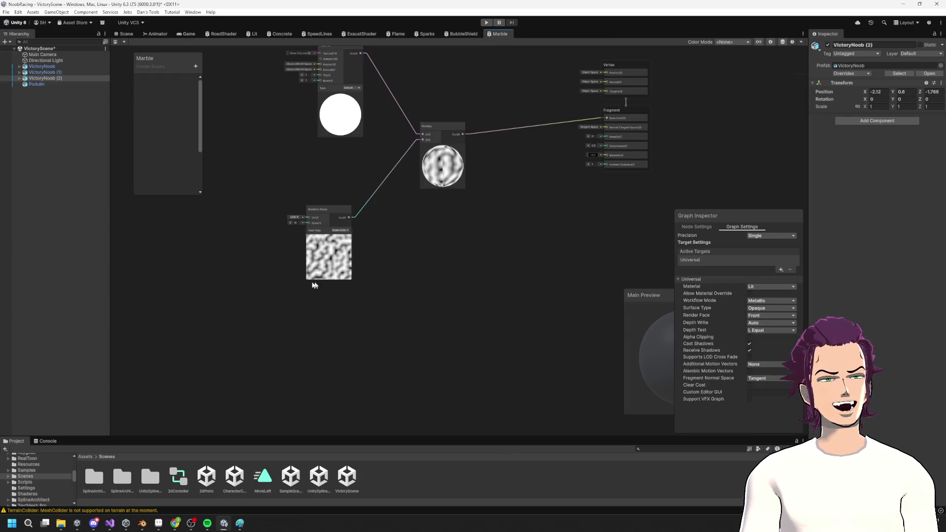
# Step: Make the Marble noise pattern finer, then orbit around the marble podium to inspect it
pyautogui.moveTo(290, 225)
pyautogui.mouseDown()
pyautogui.moveTo(450, 205)
pyautogui.moveTo(390, 211)
pyautogui.mouseUp()
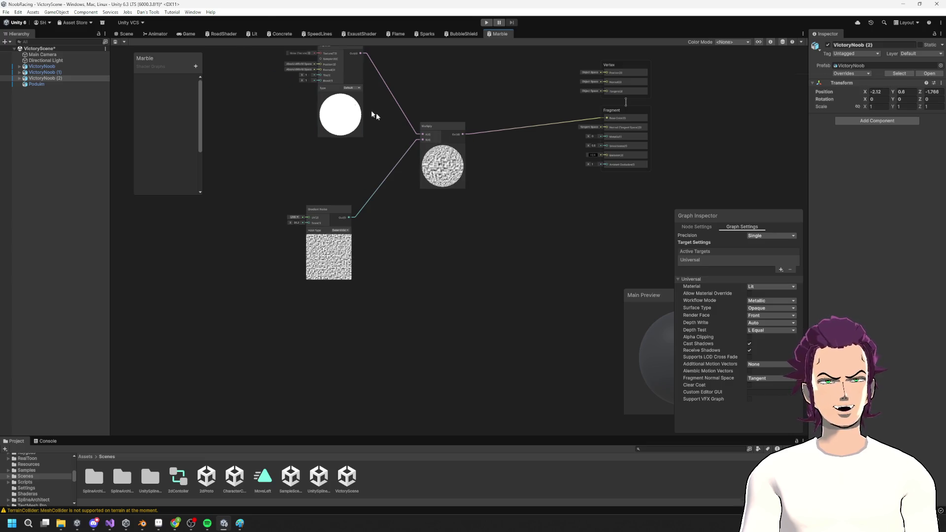
pyautogui.click(124, 33)
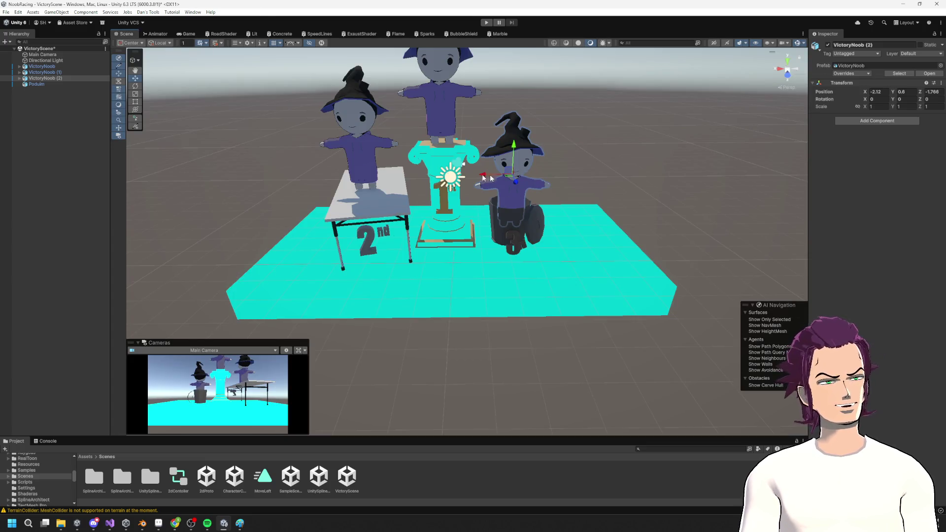
pyautogui.moveTo(447, 307)
pyautogui.mouseDown()
pyautogui.moveTo(501, 346)
pyautogui.moveTo(539, 440)
pyautogui.moveTo(506, 298)
pyautogui.mouseUp()
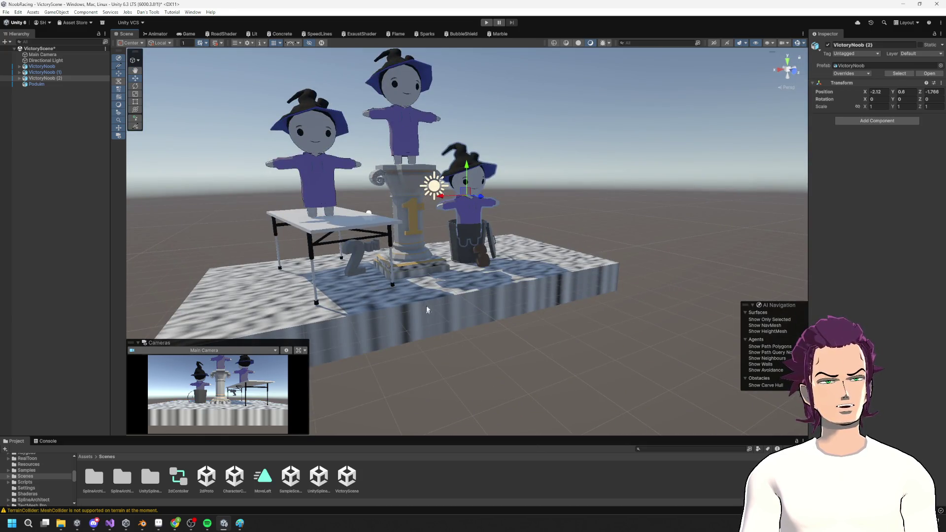
pyautogui.moveTo(428, 205)
pyautogui.mouseDown()
pyautogui.moveTo(409, 227)
pyautogui.moveTo(402, 169)
pyautogui.moveTo(503, 280)
pyautogui.mouseUp()
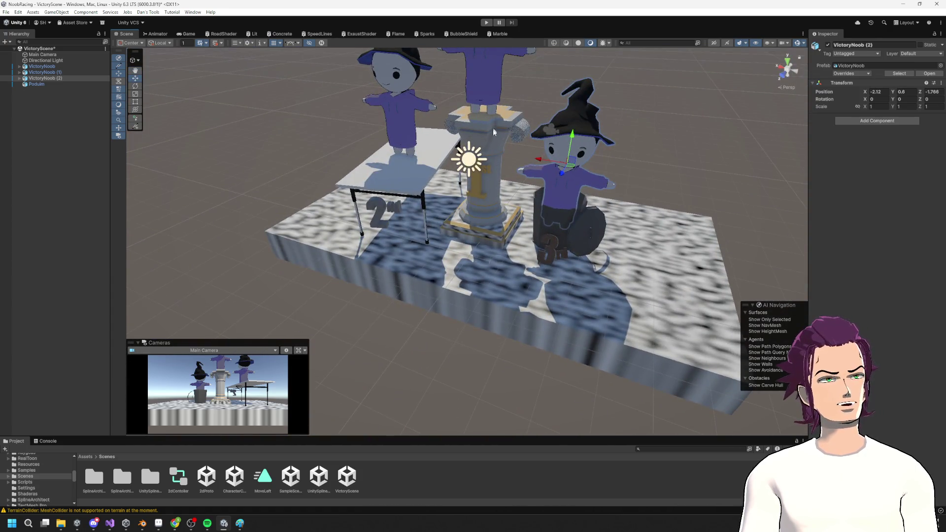
pyautogui.moveTo(312, 250)
pyautogui.mouseDown()
pyautogui.moveTo(557, 205)
pyautogui.moveTo(481, 344)
pyautogui.moveTo(377, 247)
pyautogui.mouseUp()
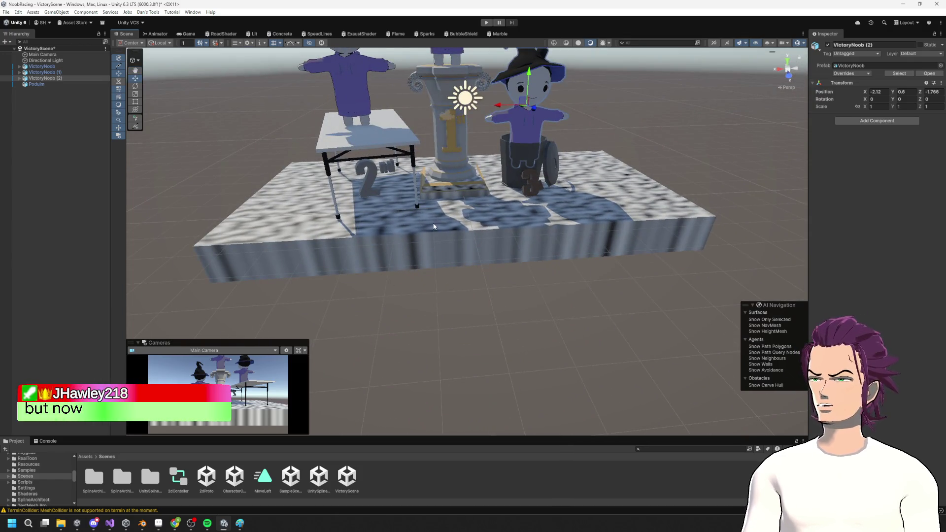
pyautogui.moveTo(473, 173)
pyautogui.mouseDown()
pyautogui.moveTo(537, 266)
pyautogui.moveTo(522, 197)
pyautogui.mouseUp()
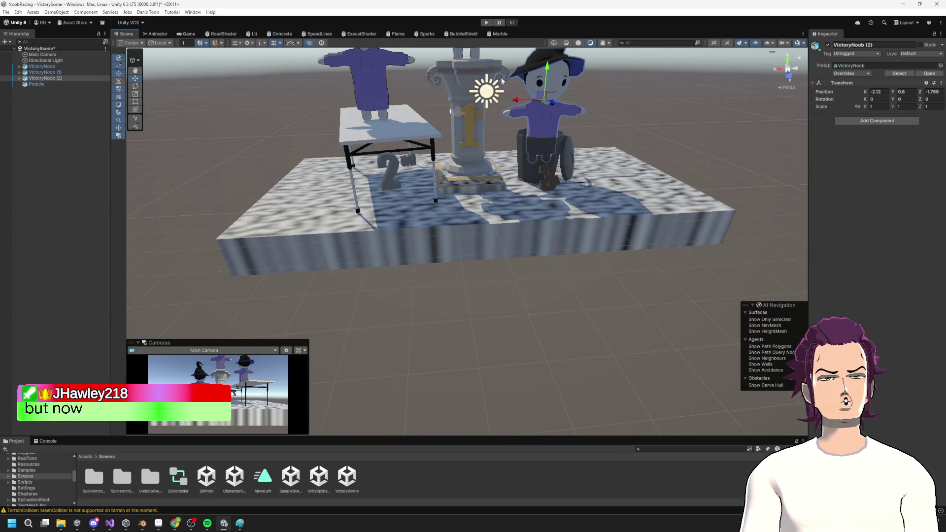
pyautogui.moveTo(501, 119); pyautogui.dragTo(418, 235)
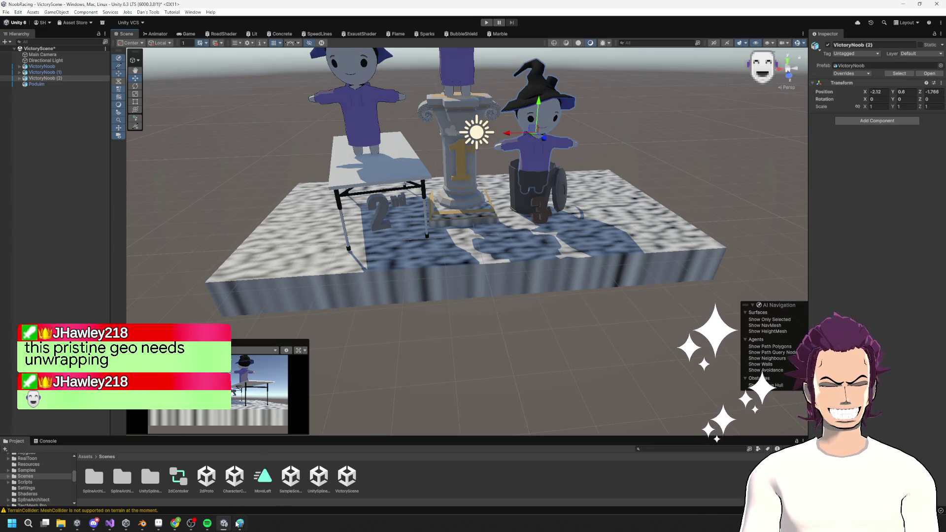
pyautogui.hotkey('alt', 'Tab')
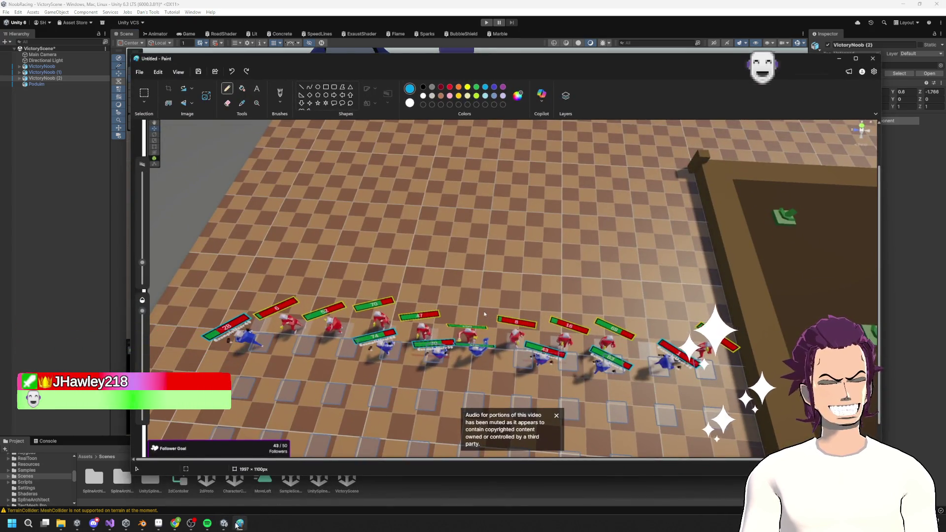
# Step: Back in Blender, select all Podium.002 geometry in Edit Mode and apply Smart UV Project
pyautogui.click(240, 523)
pyautogui.hotkey('alt', 'Tab')
pyautogui.scroll(-5, 396, 327)
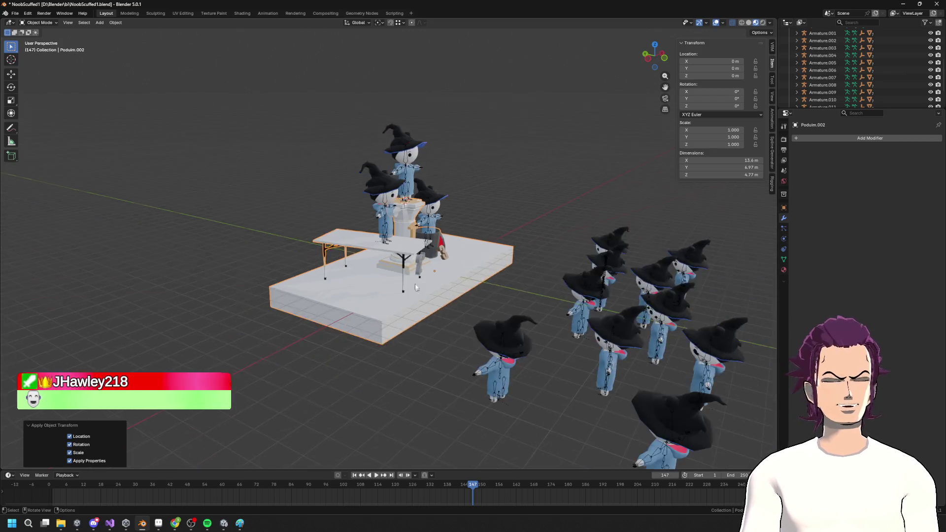
pyautogui.scroll(5, 470, 267)
pyautogui.press('Tab')
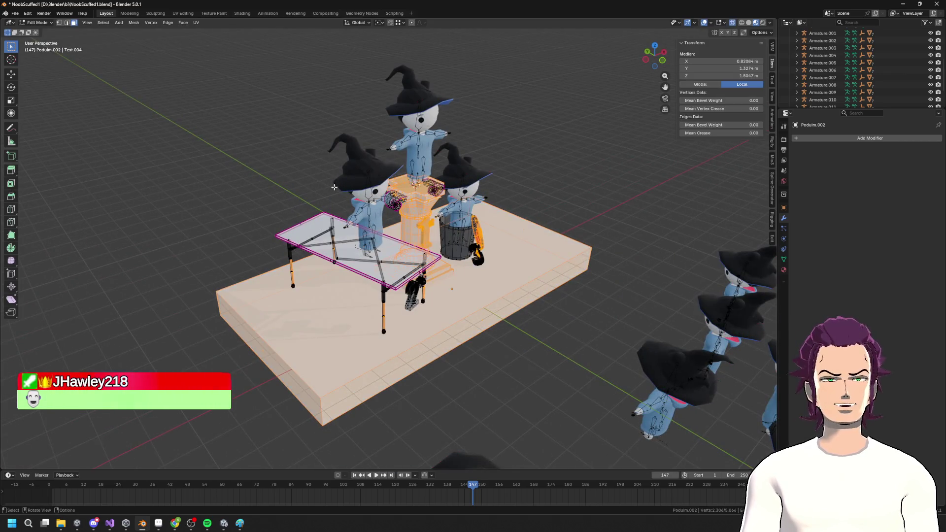
pyautogui.scroll(3, 549, 251)
pyautogui.press('a')
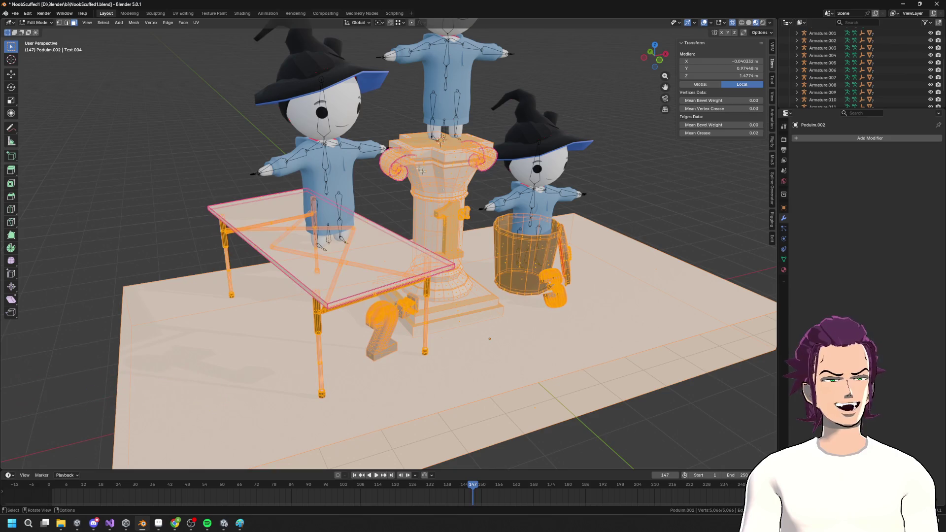
pyautogui.rightClick(377, 261)
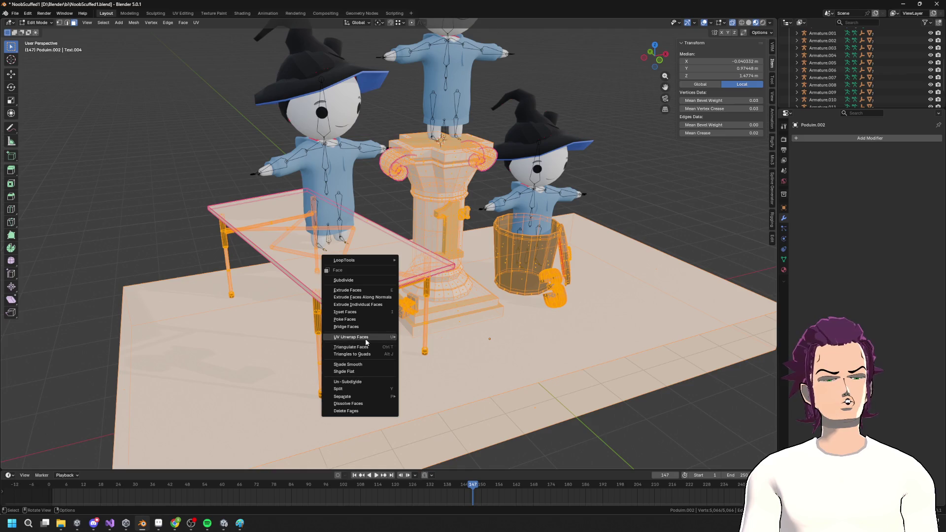
pyautogui.moveTo(369, 335)
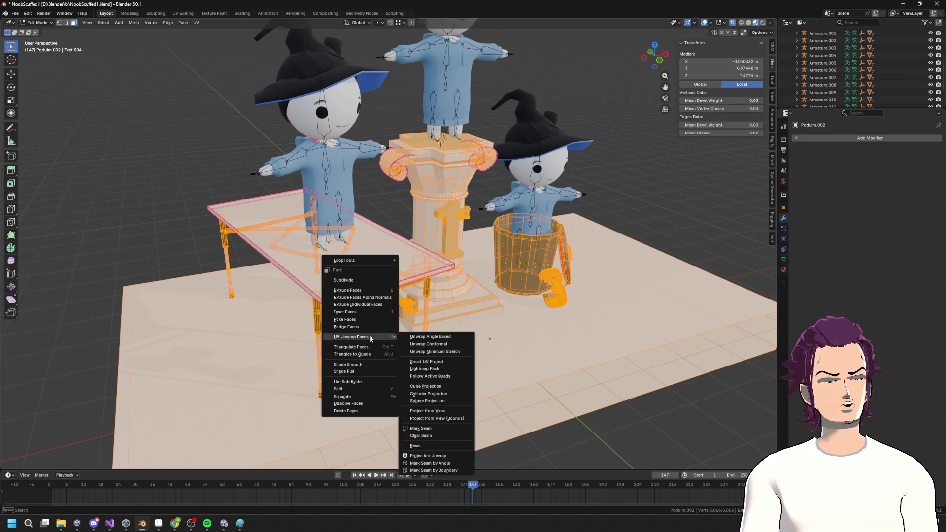
pyautogui.click(427, 361)
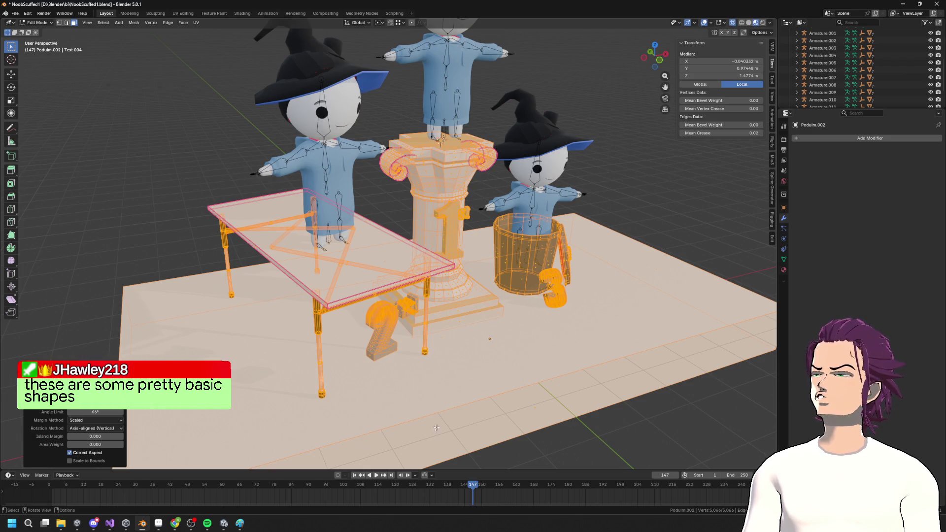
pyautogui.scroll(-5, 546, 301)
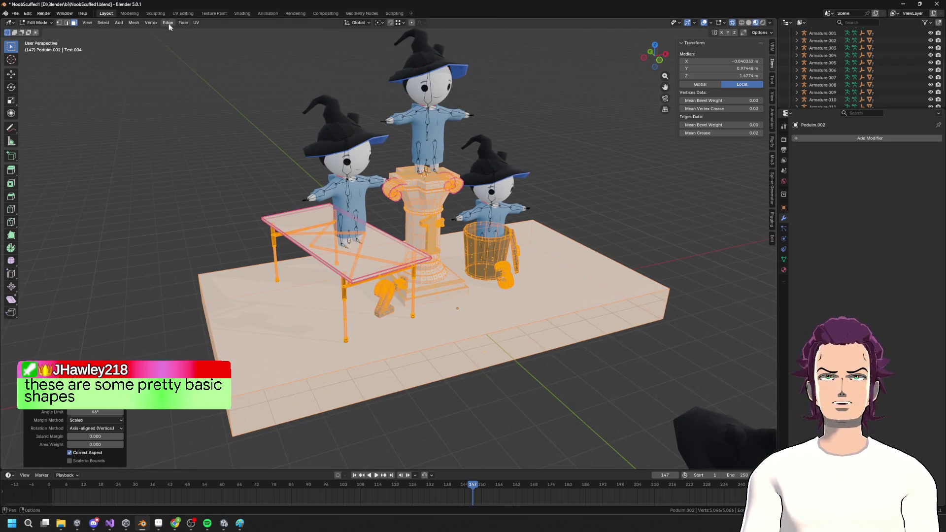
# Step: Switch to the UV Editing workspace and look over the podium's unwrapped layout
pyautogui.click(187, 13)
pyautogui.moveTo(542, 237)
pyautogui.mouseDown()
pyautogui.moveTo(629, 292)
pyautogui.moveTo(607, 276)
pyautogui.mouseUp()
pyautogui.scroll(6, 238, 241)
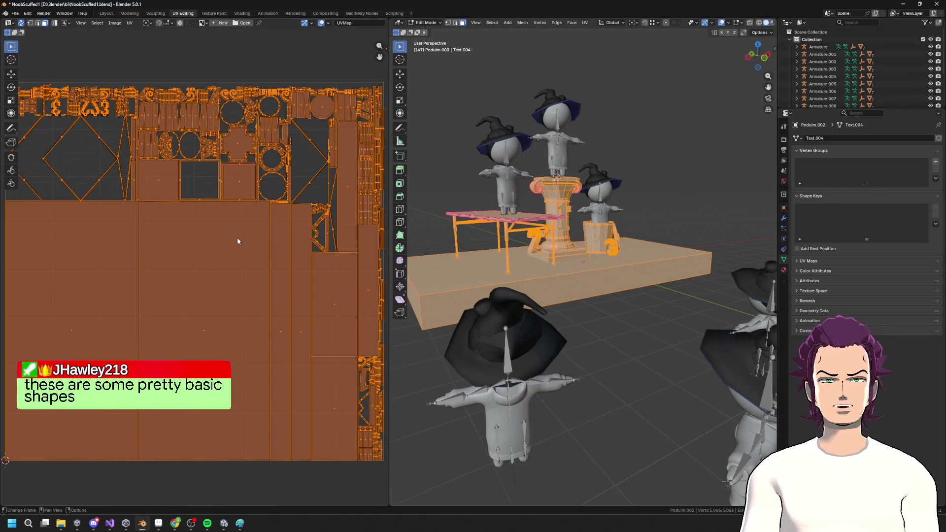
# Step: Export the podium scene as an FBX file, then minimise Blender
pyautogui.click(15, 13)
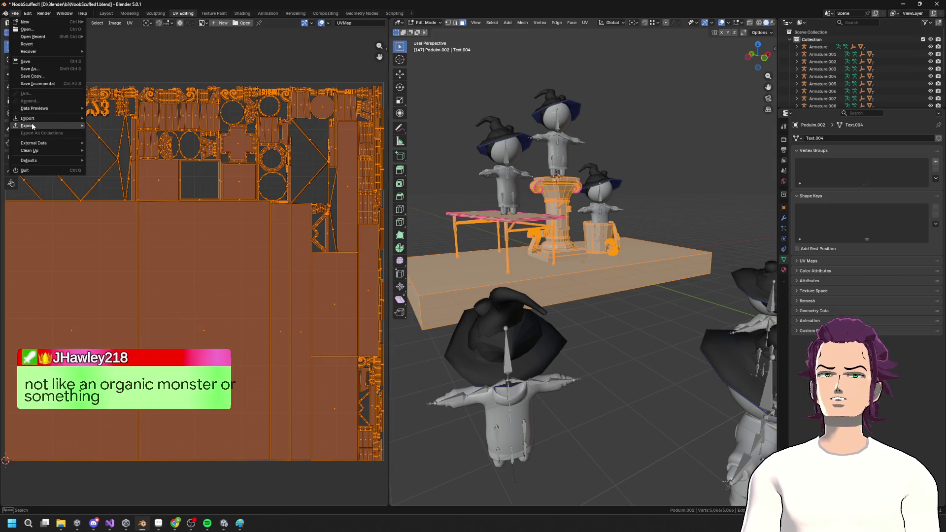
pyautogui.moveTo(30, 125)
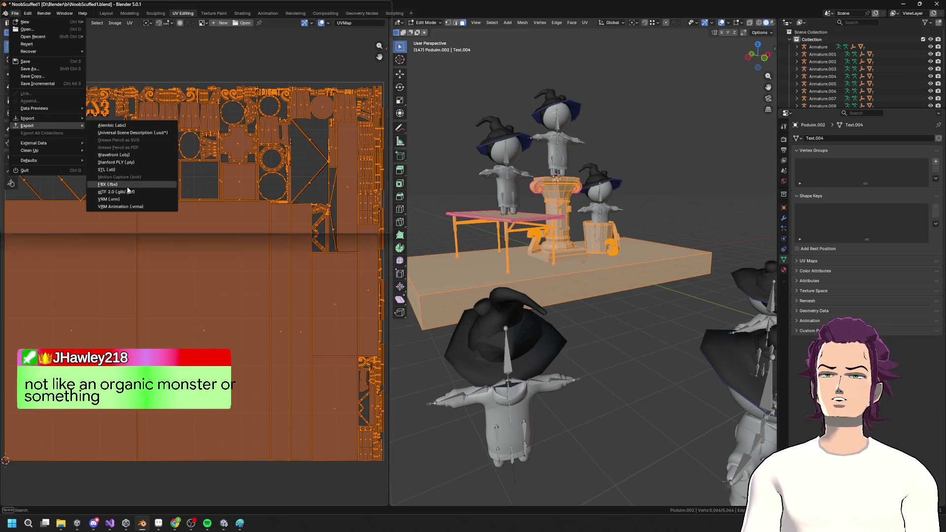
pyautogui.click(108, 185)
pyautogui.click(351, 394)
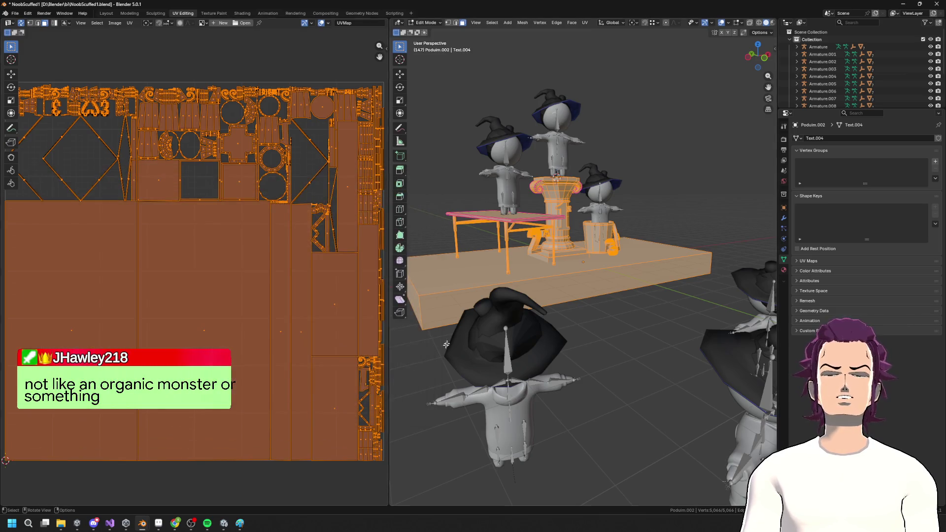
pyautogui.click(902, 8)
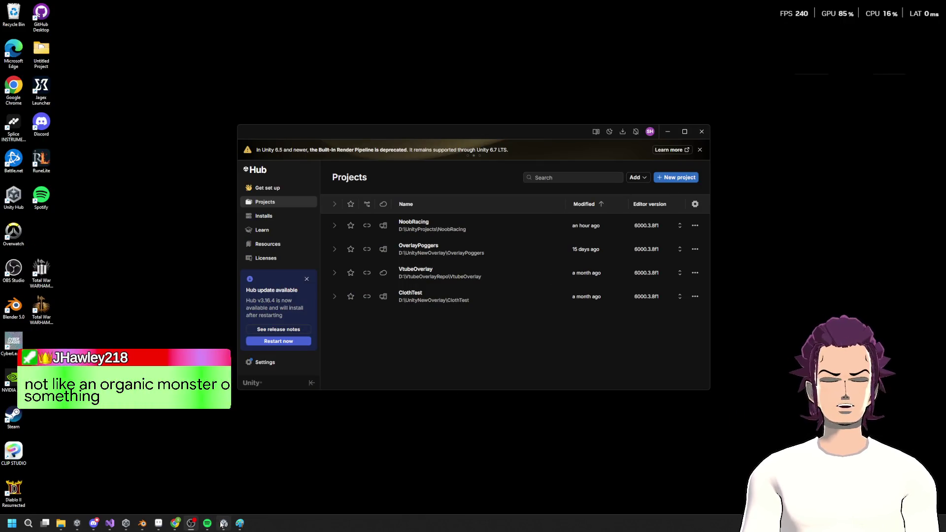
# Step: Bring Unity forward and orbit the Scene view close to the podium's marble and the characters
pyautogui.click(223, 524)
pyautogui.moveTo(483, 301)
pyautogui.mouseDown()
pyautogui.moveTo(526, 262)
pyautogui.moveTo(494, 289)
pyautogui.moveTo(577, 258)
pyautogui.moveTo(646, 262)
pyautogui.moveTo(650, 318)
pyautogui.moveTo(478, 262)
pyautogui.moveTo(418, 396)
pyautogui.moveTo(494, 278)
pyautogui.mouseUp()
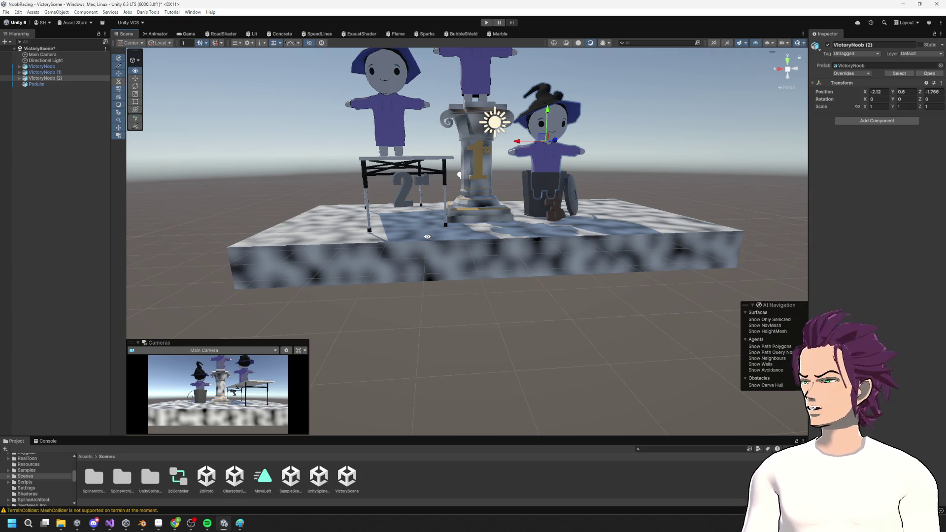
pyautogui.moveTo(520, 185)
pyautogui.mouseDown()
pyautogui.moveTo(577, 251)
pyautogui.moveTo(360, 279)
pyautogui.moveTo(581, 310)
pyautogui.moveTo(661, 242)
pyautogui.moveTo(433, 102)
pyautogui.moveTo(560, 226)
pyautogui.moveTo(499, 123)
pyautogui.moveTo(507, 132)
pyautogui.mouseUp()
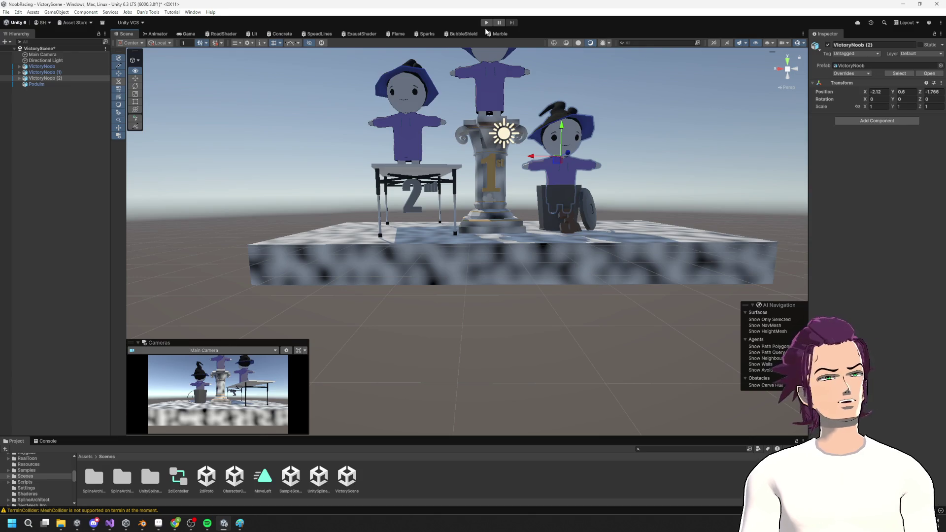
pyautogui.moveTo(531, 146); pyautogui.dragTo(542, 169)
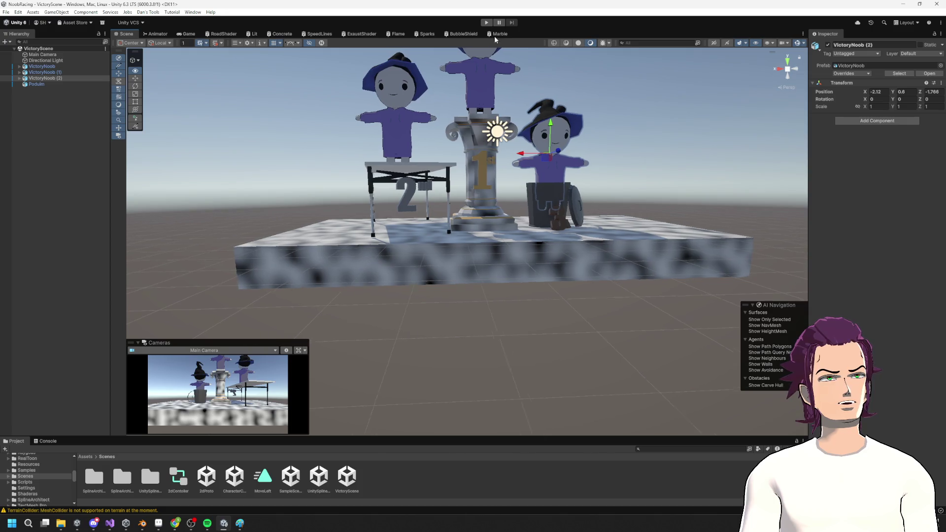
pyautogui.moveTo(444, 195); pyautogui.dragTo(221, 120)
pyautogui.moveTo(357, 129)
pyautogui.mouseDown()
pyautogui.moveTo(362, 87)
pyautogui.moveTo(270, 100)
pyautogui.mouseUp()
pyautogui.rightClick(362, 86)
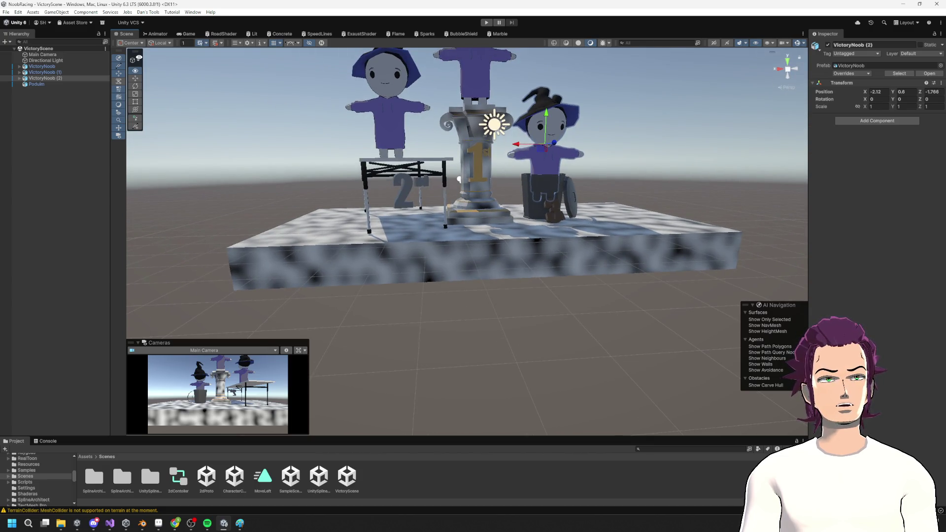
# Step: Deselect VictoryNoob (2) and bring up the Marble shader graph
pyautogui.click(228, 85)
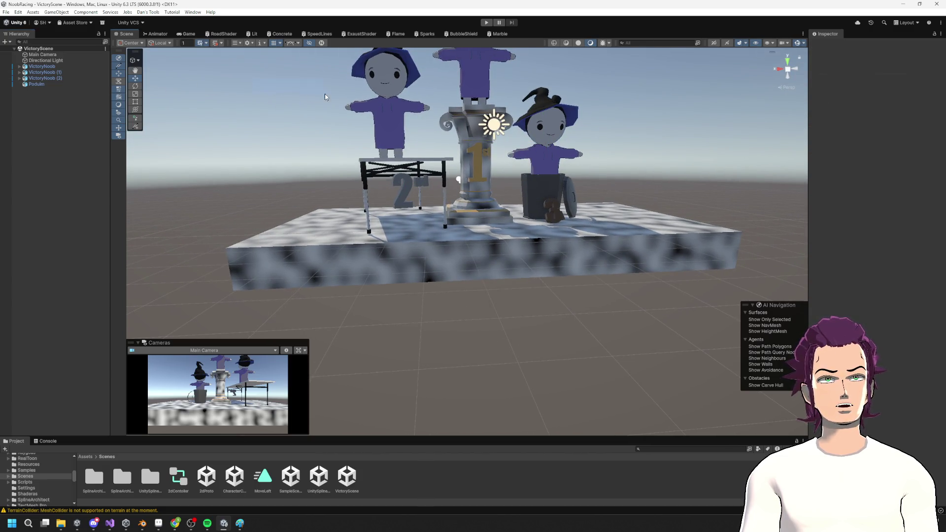
pyautogui.click(500, 33)
pyautogui.scroll(3, 381, 211)
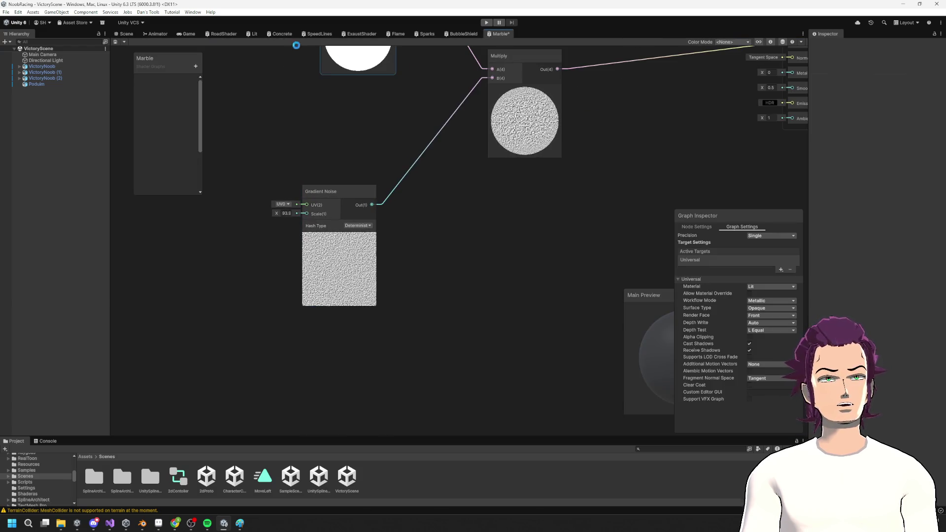
# Step: Insert a Remap node between Gradient Noise's output and Multiply's B input
pyautogui.click(156, 34)
pyautogui.click(186, 35)
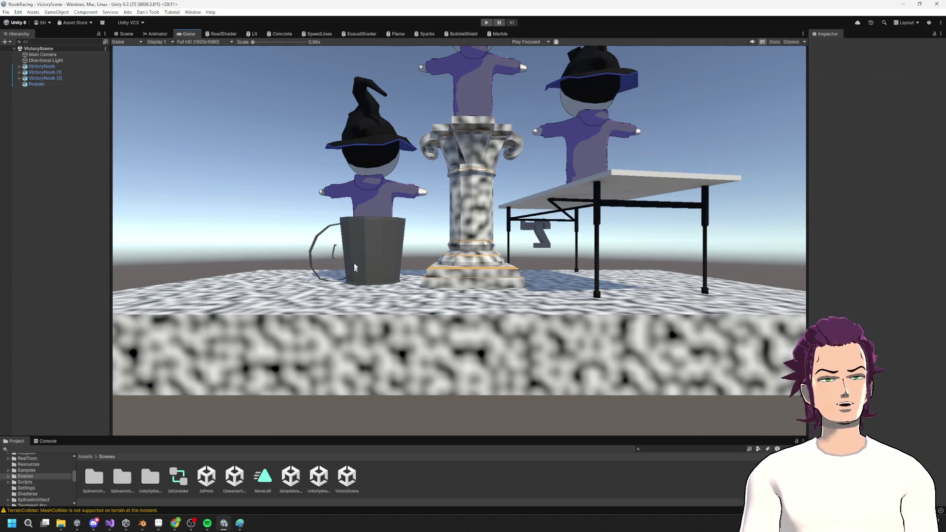
pyautogui.scroll(1, 359, 241)
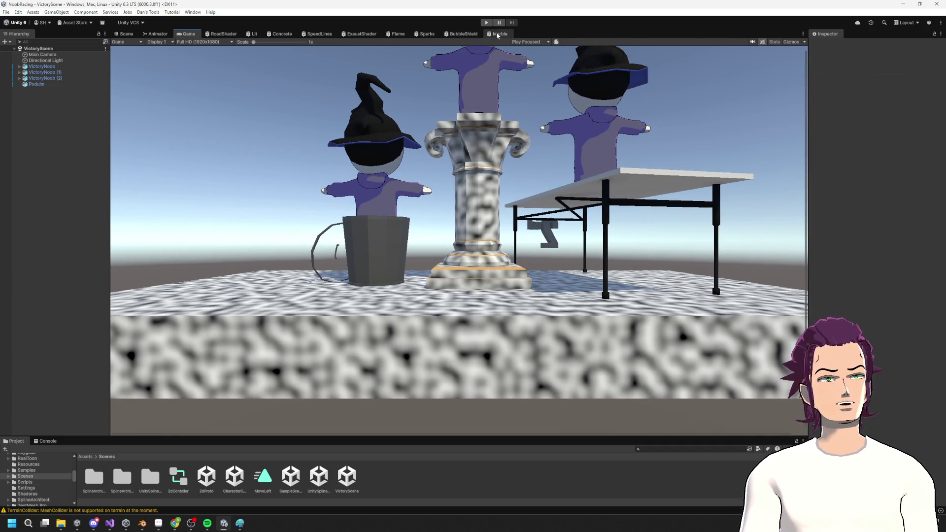
pyautogui.click(499, 34)
pyautogui.moveTo(376, 207); pyautogui.dragTo(420, 196)
pyautogui.write('rem,a')
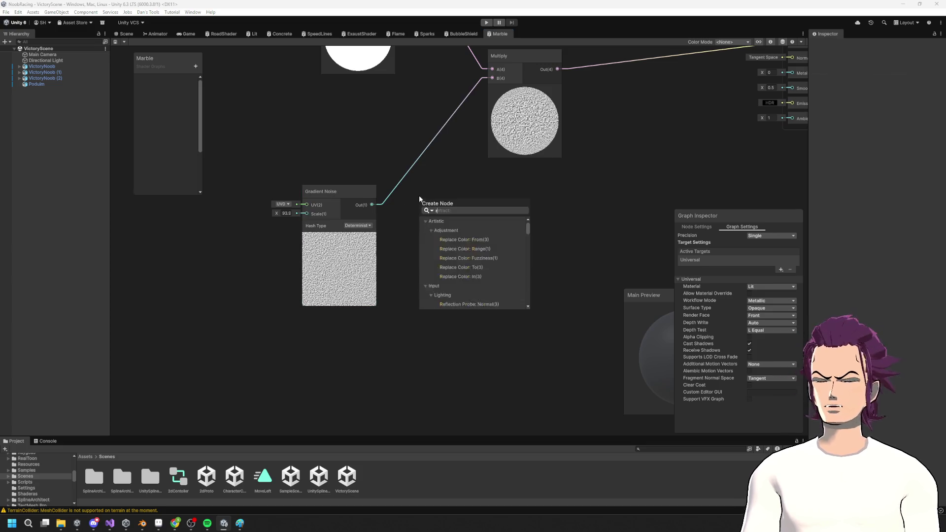
pyautogui.press('BackSpace')
pyautogui.press('BackSpace')
pyautogui.write('a')
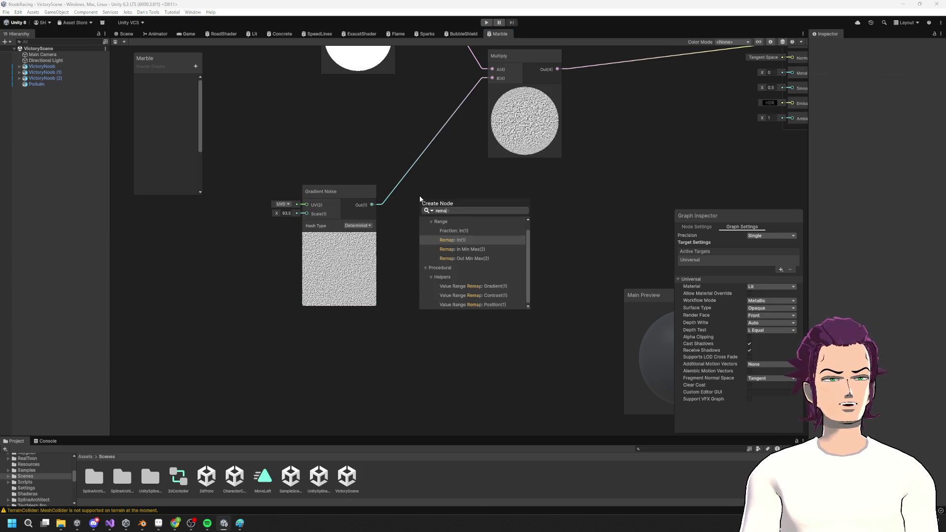
pyautogui.press('Return')
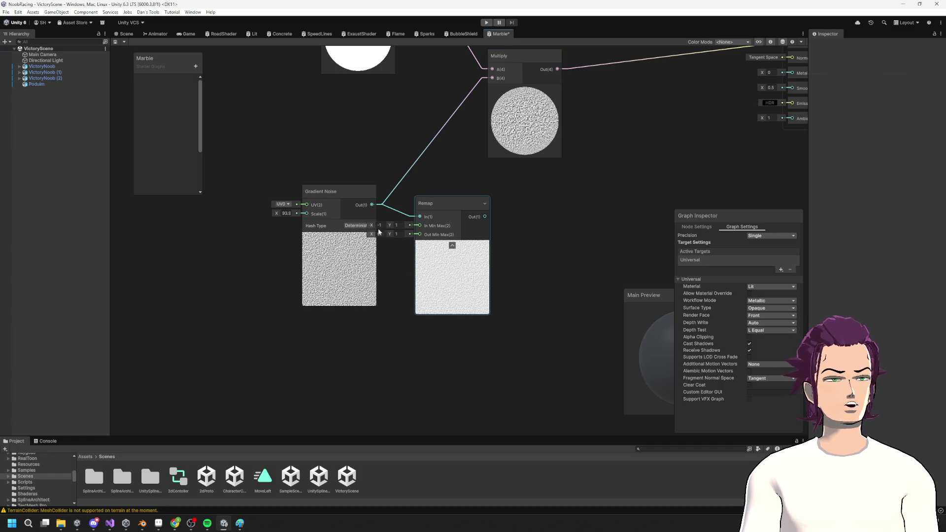
pyautogui.moveTo(485, 216); pyautogui.dragTo(492, 101)
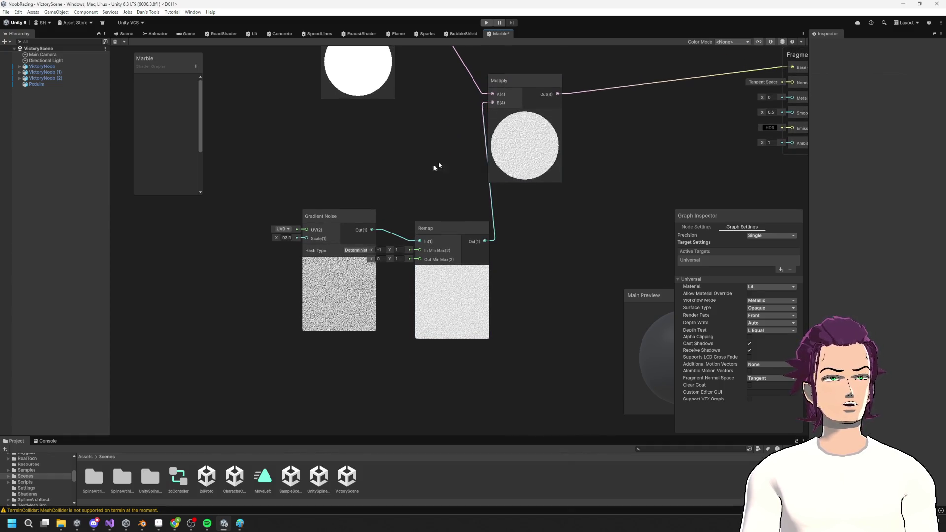
# Step: Add a NoiseSize property node with default value 100 and save the graph
pyautogui.click(225, 81)
pyautogui.write('NoiseSize')
pyautogui.press('Return')
pyautogui.moveTo(153, 79)
pyautogui.mouseDown()
pyautogui.moveTo(284, 291)
pyautogui.moveTo(307, 238)
pyautogui.mouseUp()
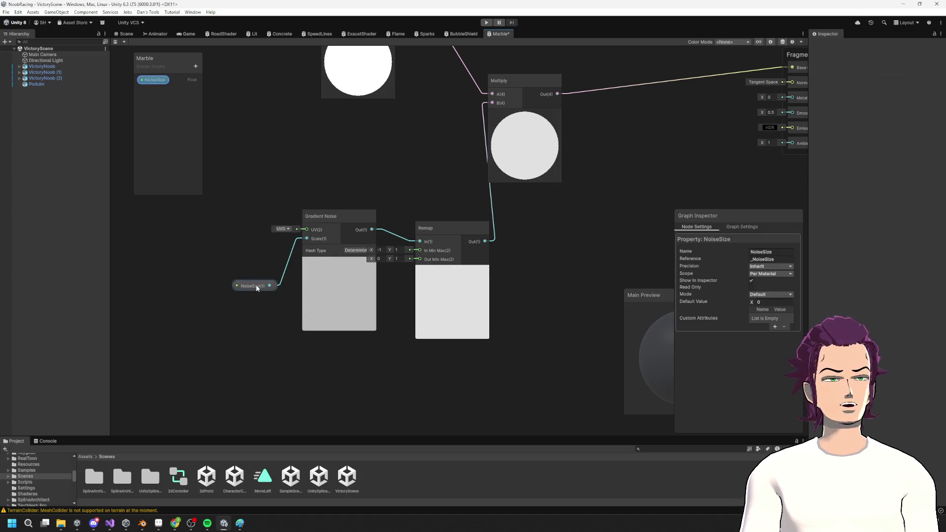
pyautogui.moveTo(758, 351); pyautogui.dragTo(702, 347)
pyautogui.click(709, 298)
pyautogui.write('100')
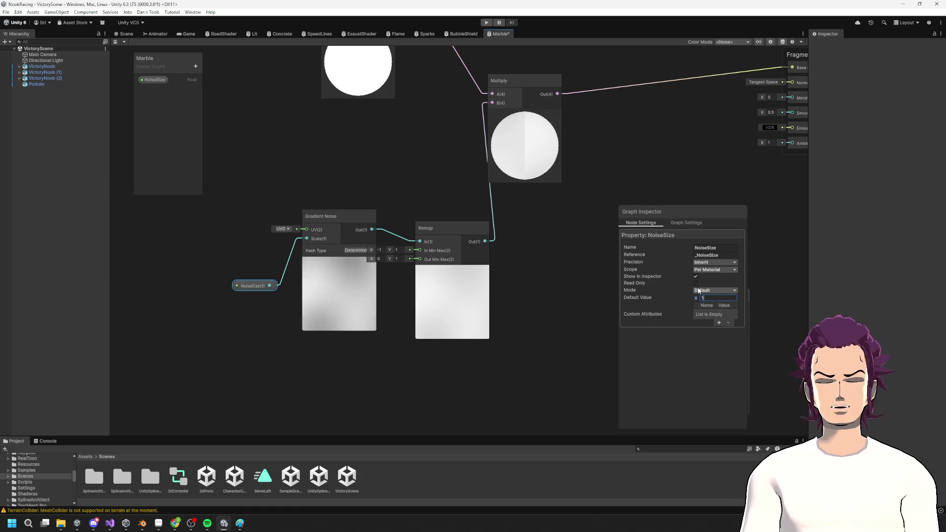
pyautogui.hotkey('ctrl', 's')
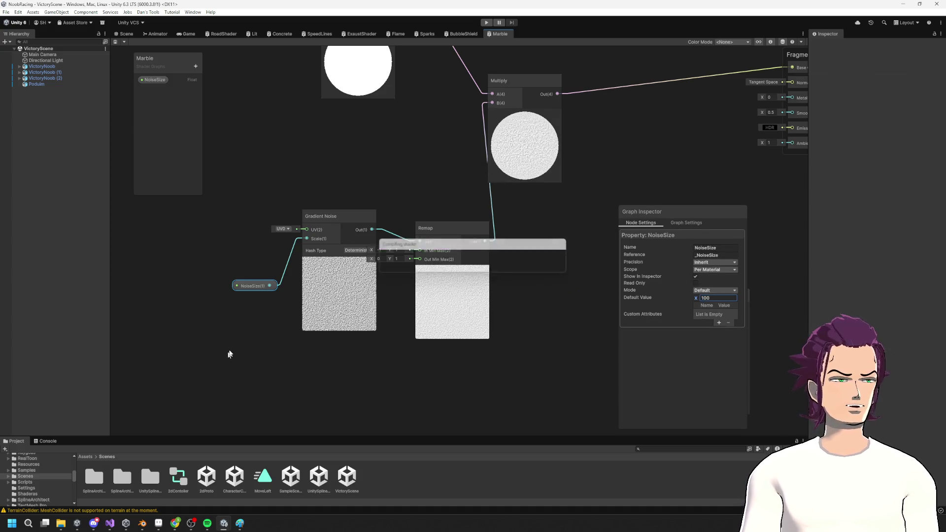
# Step: Tidy the Gradient Noise and NoiseSize nodes, save again, and return to the Scene
pyautogui.moveTo(338, 220)
pyautogui.mouseDown()
pyautogui.moveTo(266, 195)
pyautogui.moveTo(319, 189)
pyautogui.mouseUp()
pyautogui.moveTo(256, 288); pyautogui.dragTo(224, 216)
pyautogui.click(323, 193)
pyautogui.moveTo(323, 194); pyautogui.dragTo(303, 188)
pyautogui.hotkey('ctrl', 's')
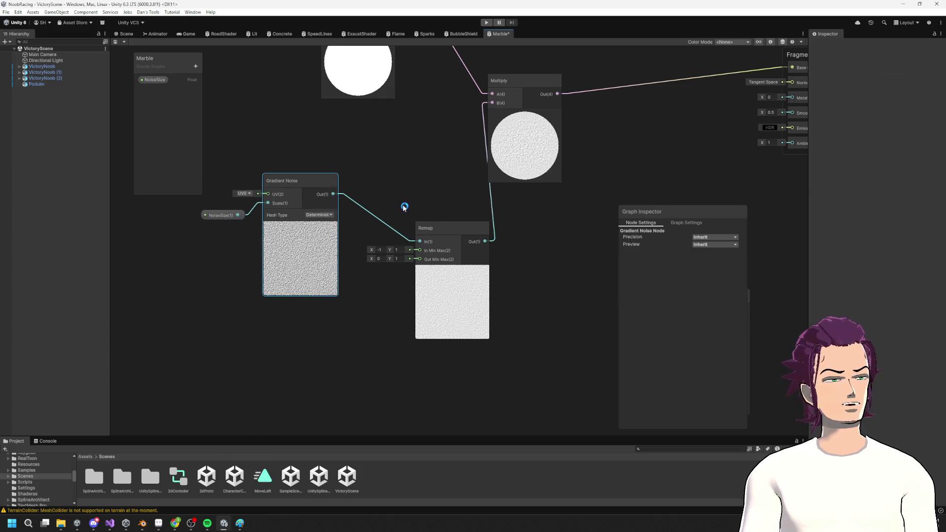
pyautogui.click(124, 33)
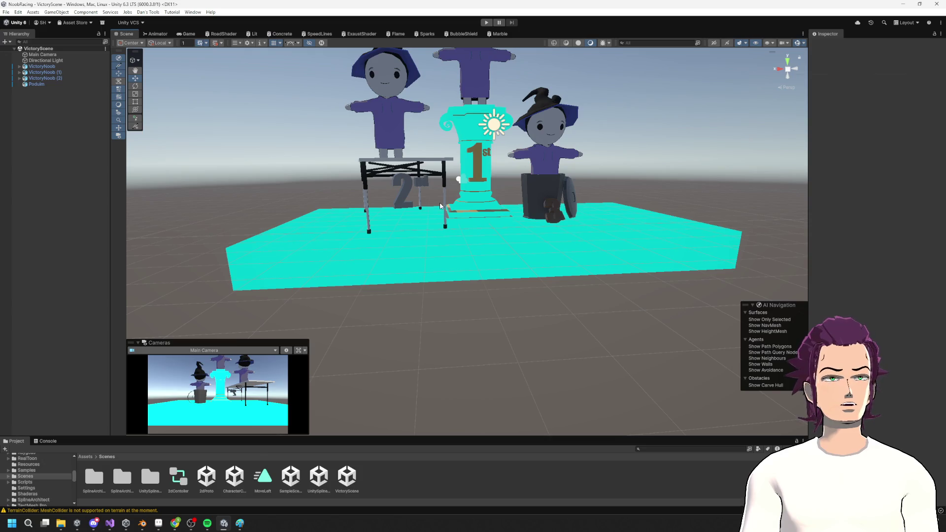
# Step: Orbit around the podium, then in the Marble graph start and cancel a node search
pyautogui.scroll(3, 462, 206)
pyautogui.moveTo(393, 174)
pyautogui.mouseDown()
pyautogui.moveTo(516, 226)
pyautogui.moveTo(508, 95)
pyautogui.moveTo(478, 218)
pyautogui.moveTo(489, 312)
pyautogui.moveTo(492, 209)
pyautogui.moveTo(518, 189)
pyautogui.moveTo(497, 187)
pyautogui.mouseUp()
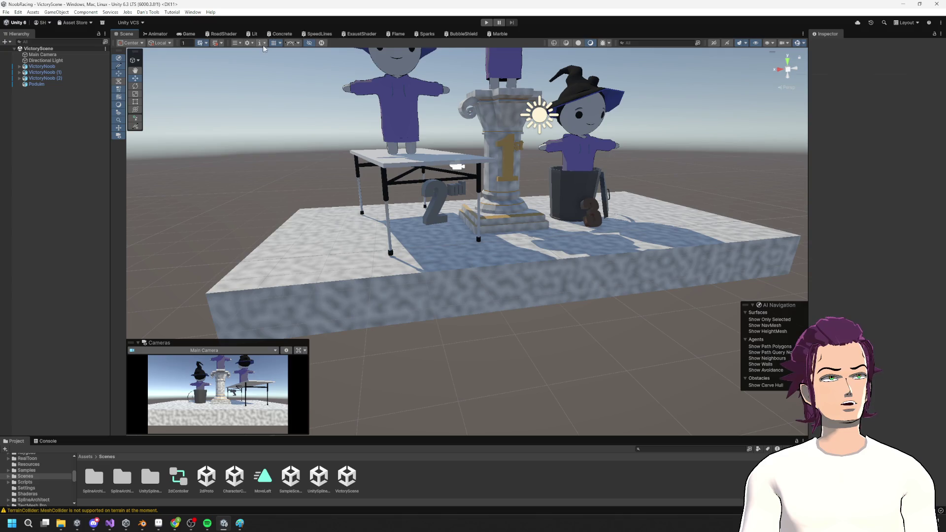
pyautogui.click(493, 36)
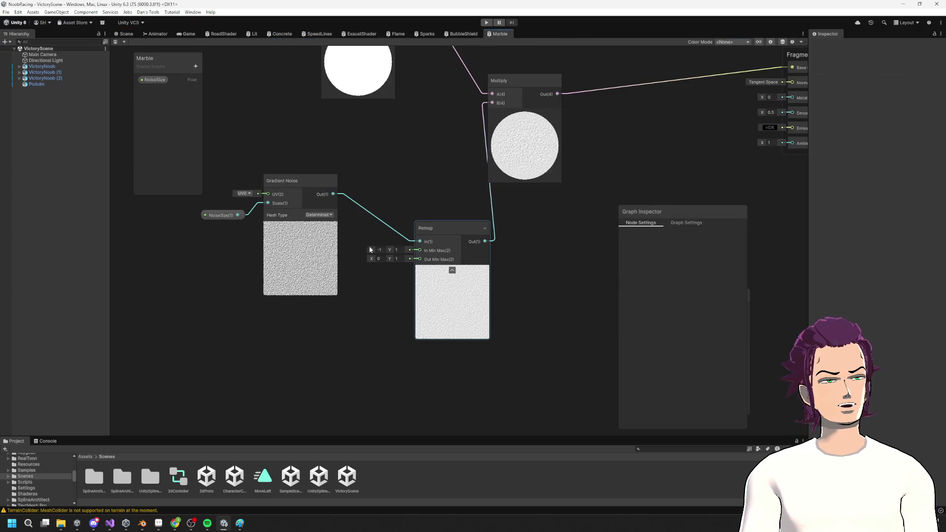
pyautogui.rightClick(239, 334)
pyautogui.click(279, 337)
pyautogui.write('tw')
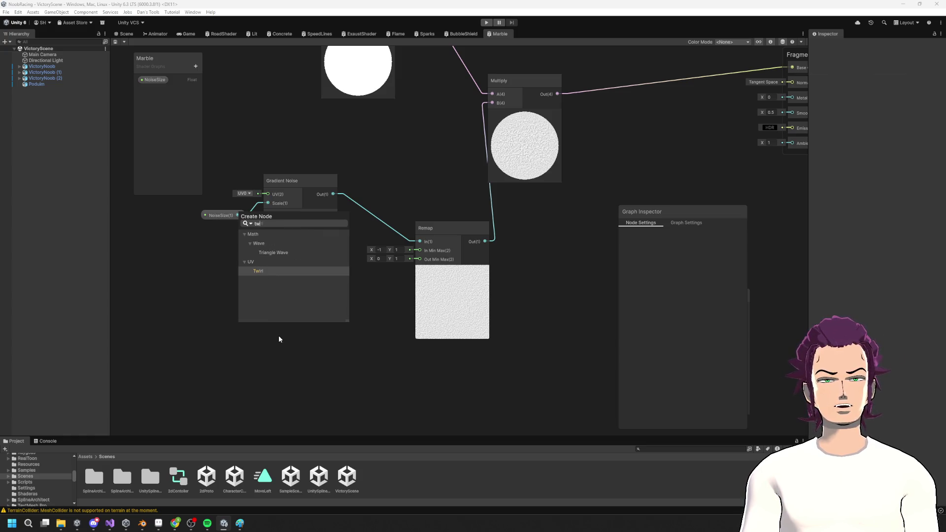
pyautogui.press('BackSpace')
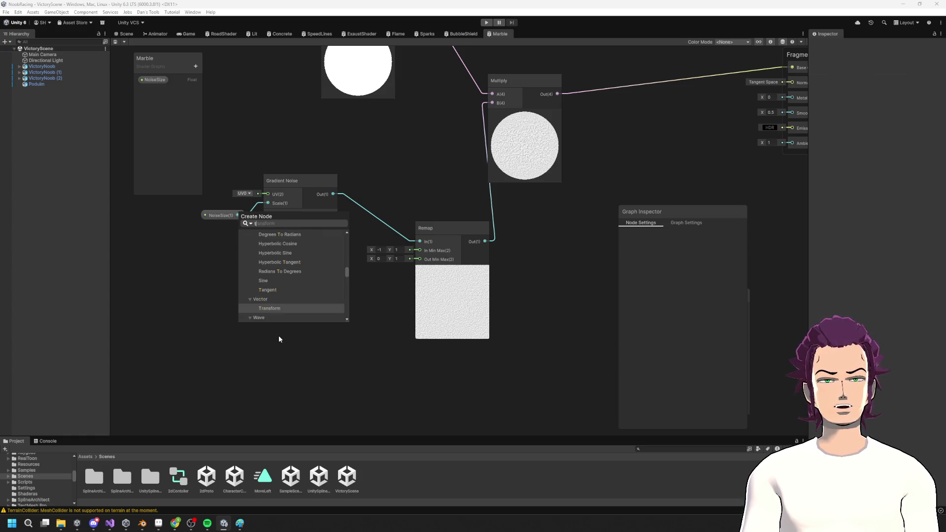
pyautogui.press('BackSpace')
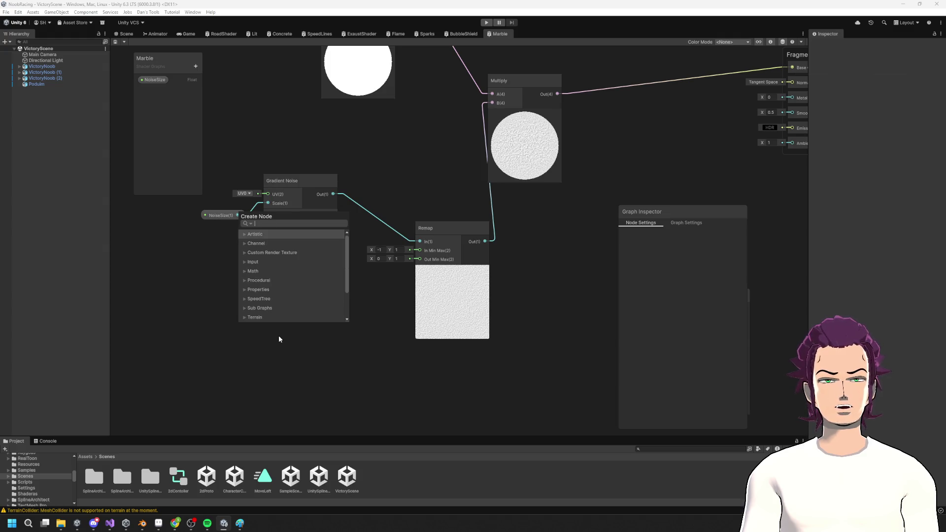
pyautogui.click(383, 251)
# Step: Scrub the Remap node's min/max fields to widen its output range, then view the Scene
pyautogui.moveTo(374, 253); pyautogui.dragTo(382, 252)
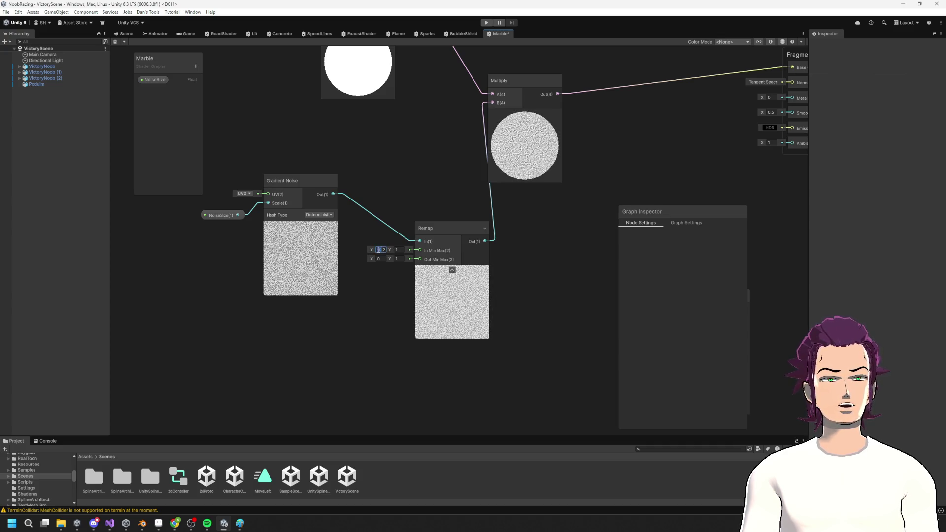
pyautogui.moveTo(373, 252); pyautogui.dragTo(393, 260)
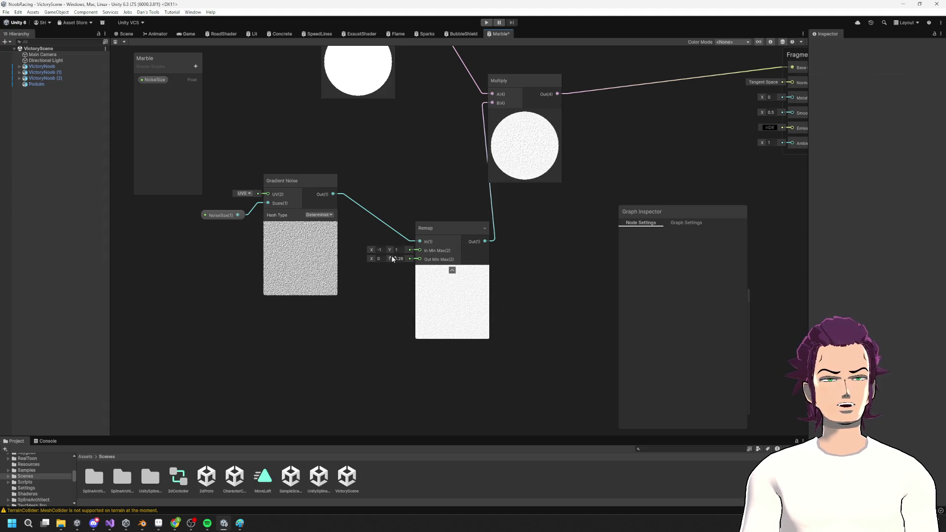
pyautogui.click(125, 34)
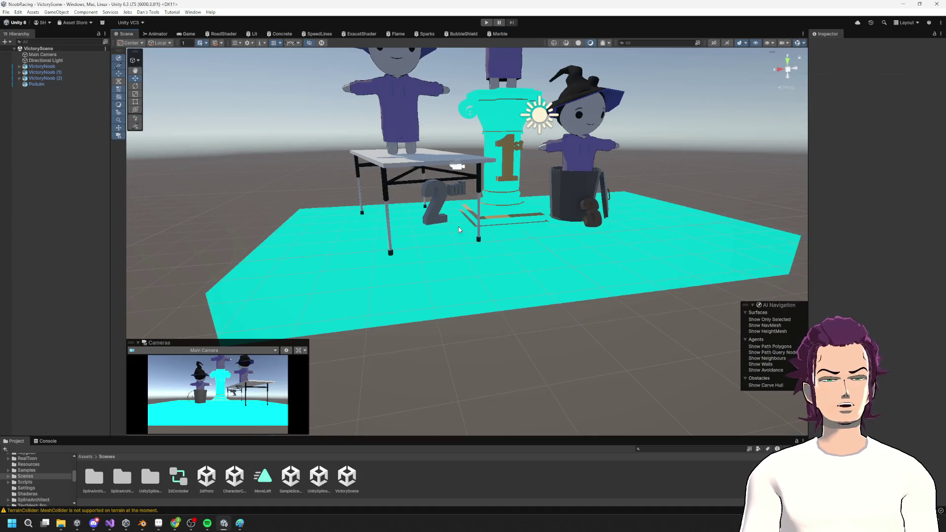
pyautogui.moveTo(483, 234)
pyautogui.mouseDown()
pyautogui.moveTo(438, 236)
pyautogui.moveTo(493, 269)
pyautogui.mouseUp()
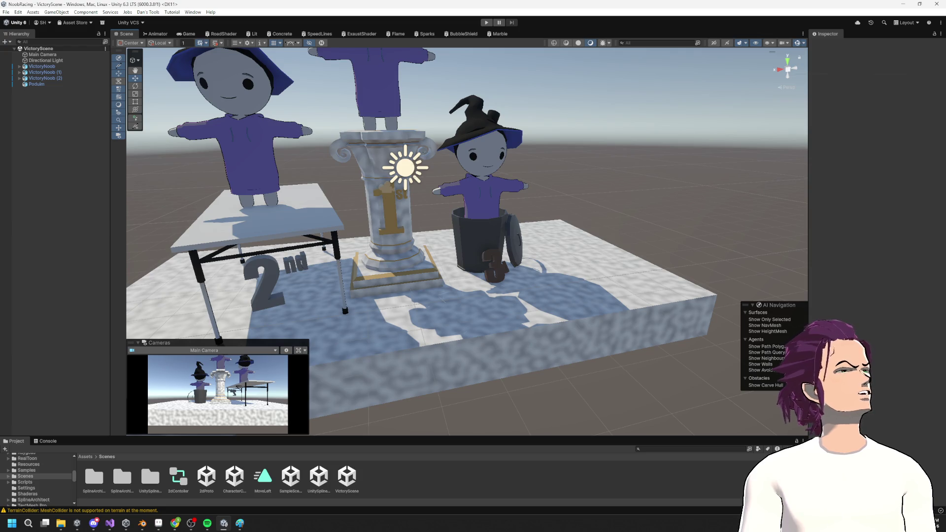
pyautogui.click(174, 524)
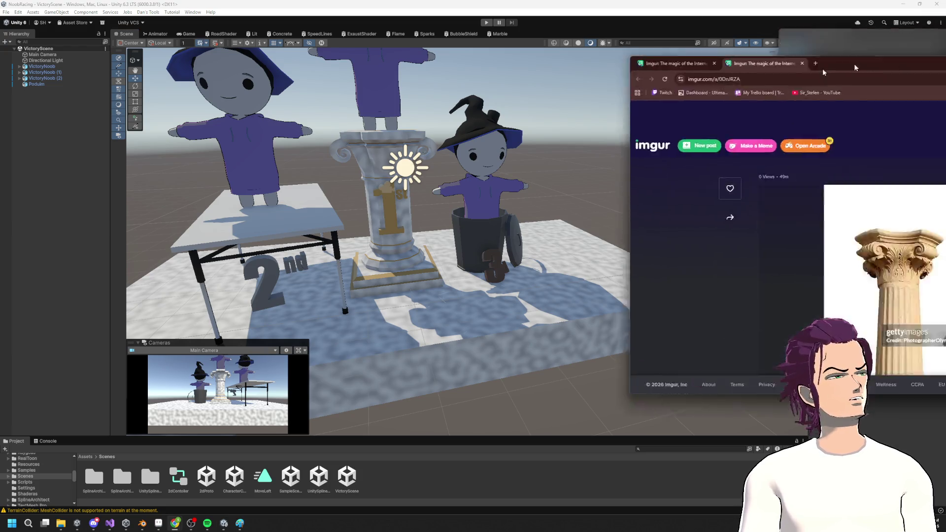
# Step: Search for 'marble stone' from Chrome's address bar
pyautogui.click(334, 69)
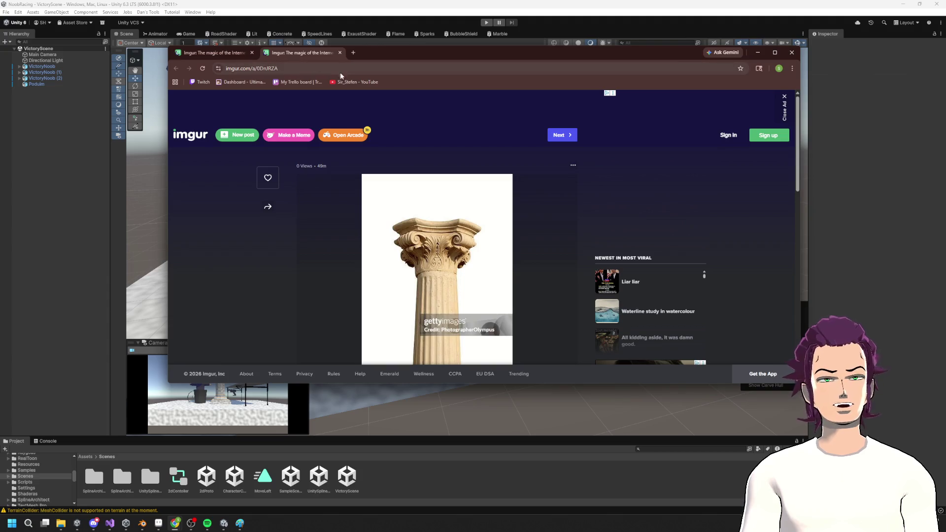
pyautogui.write('marbl')
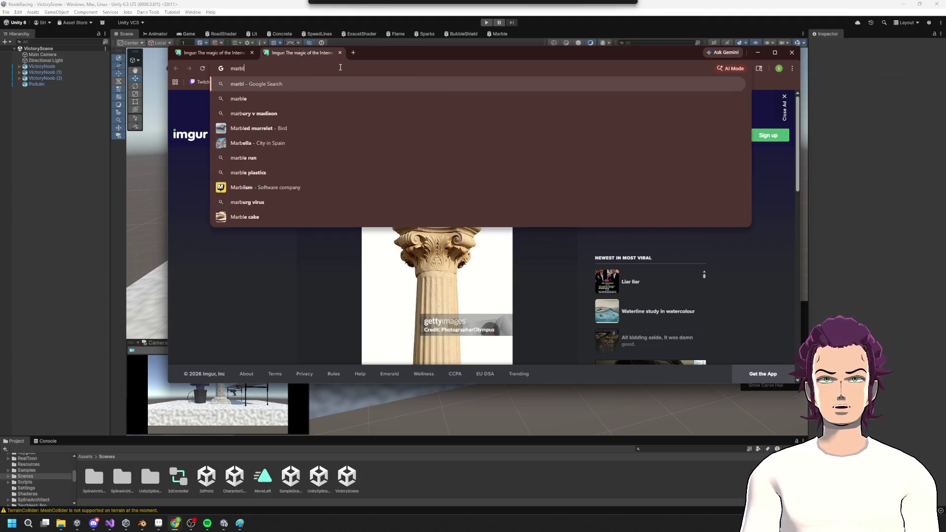
pyautogui.write('e stone')
pyautogui.press('Return')
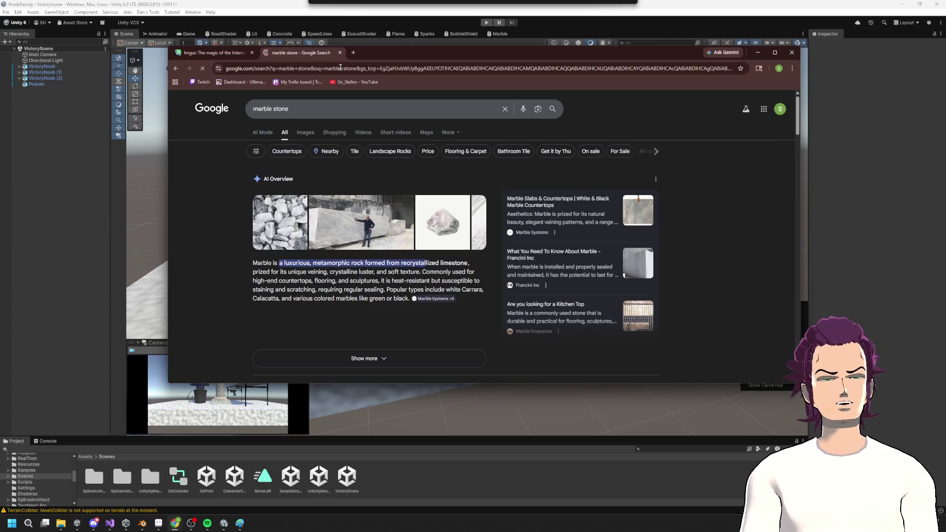
# Step: Preview several marble image results, including the sites.pitt.edu marble rock, then minimise Chrome
pyautogui.click(353, 228)
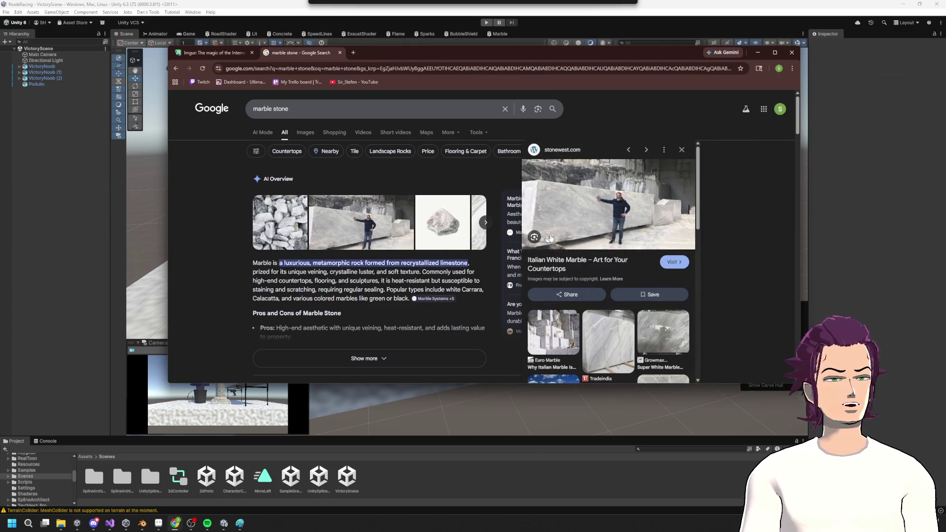
pyautogui.click(449, 221)
pyautogui.scroll(-2, 468, 256)
pyautogui.scroll(-2, 665, 316)
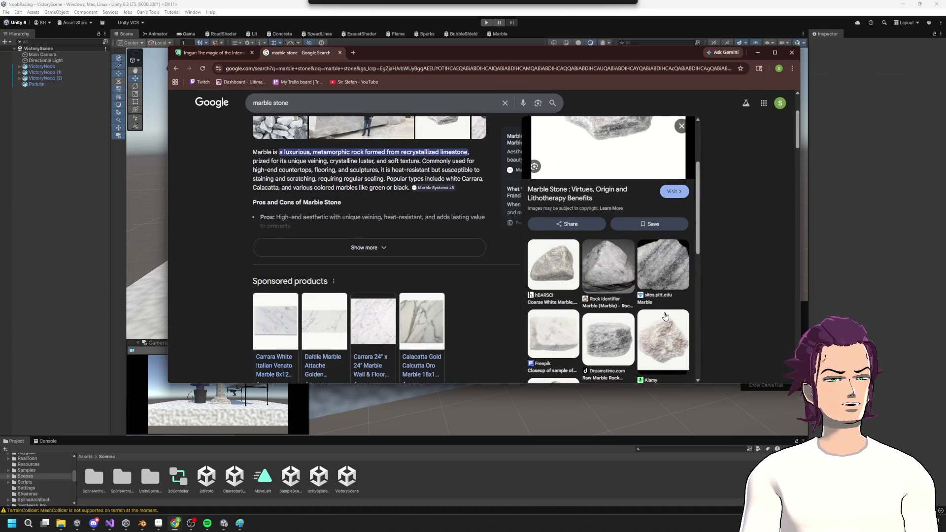
pyautogui.click(673, 267)
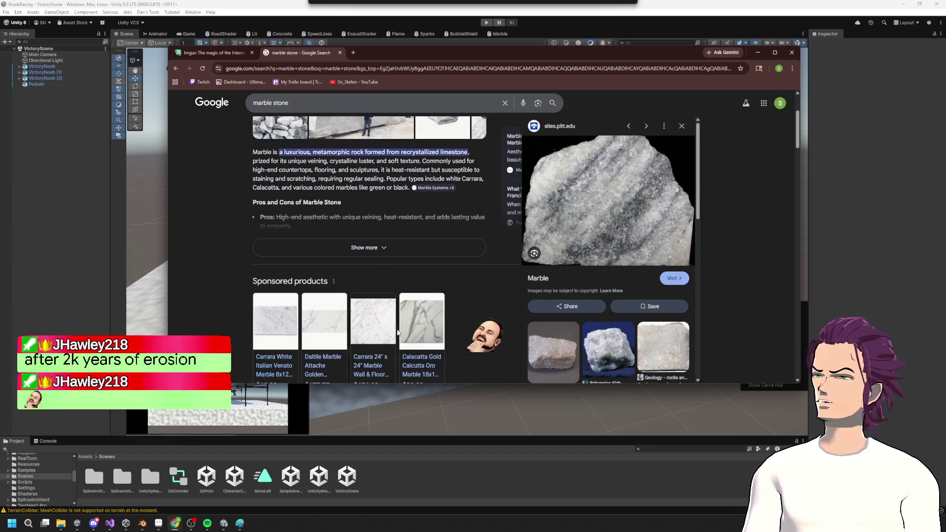
pyautogui.scroll(-3, 634, 267)
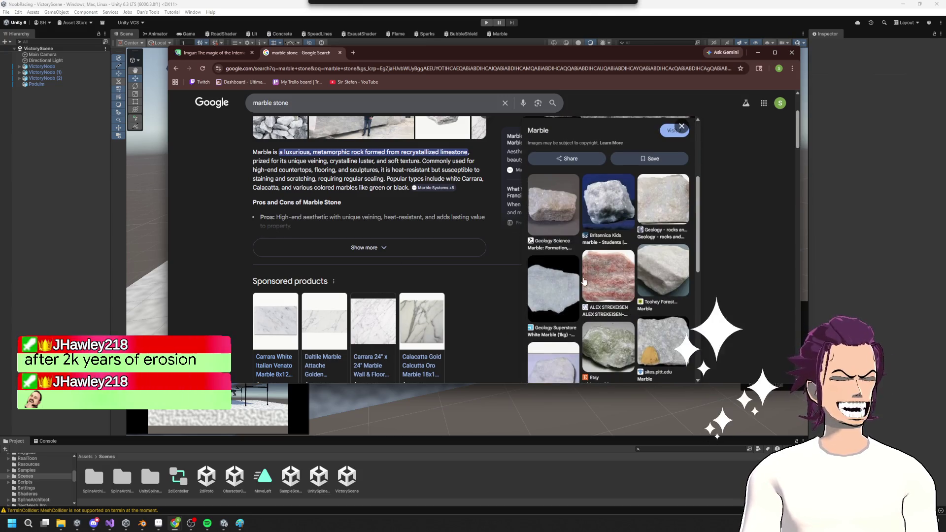
pyautogui.scroll(-10, 635, 267)
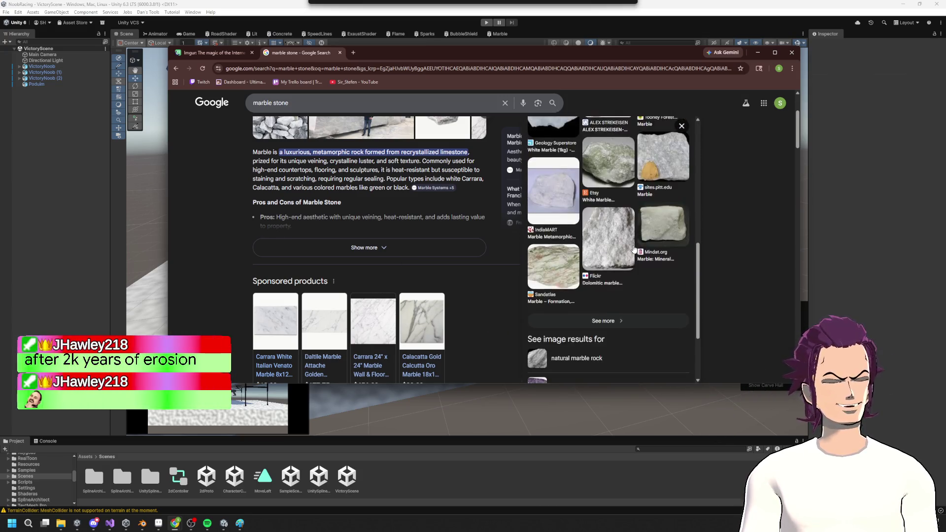
pyautogui.click(757, 52)
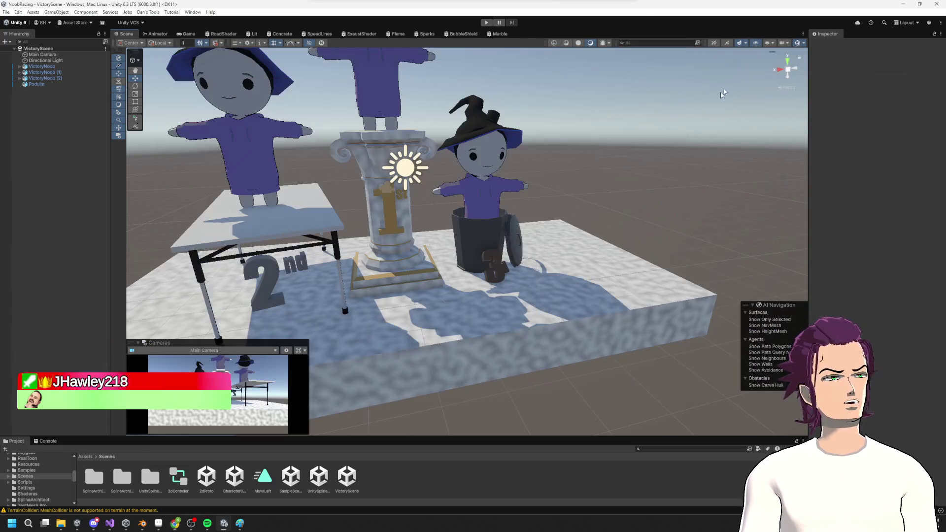
# Step: Select the Podium and drag MarbleMat's NoiseSize up to 155.95, then reopen the Marble graph
pyautogui.scroll(5, 492, 154)
pyautogui.click(499, 34)
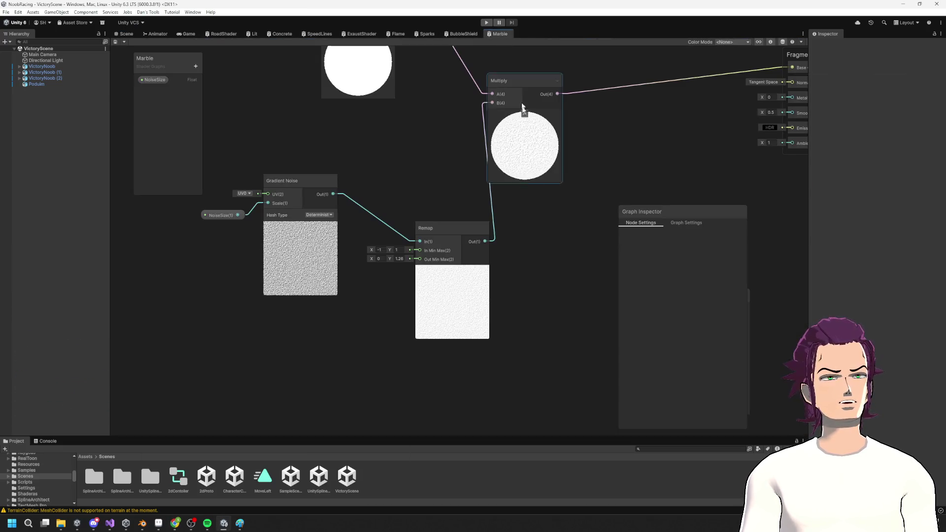
pyautogui.click(127, 36)
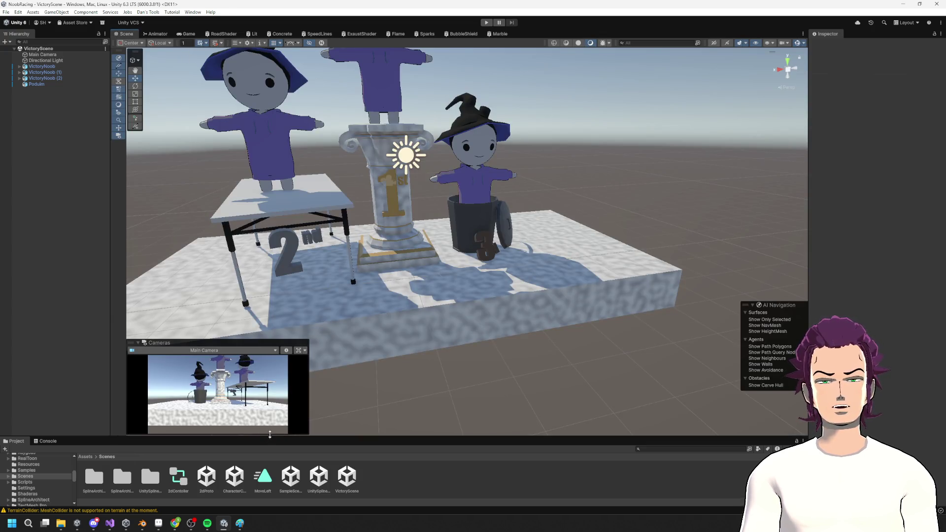
pyautogui.click(522, 285)
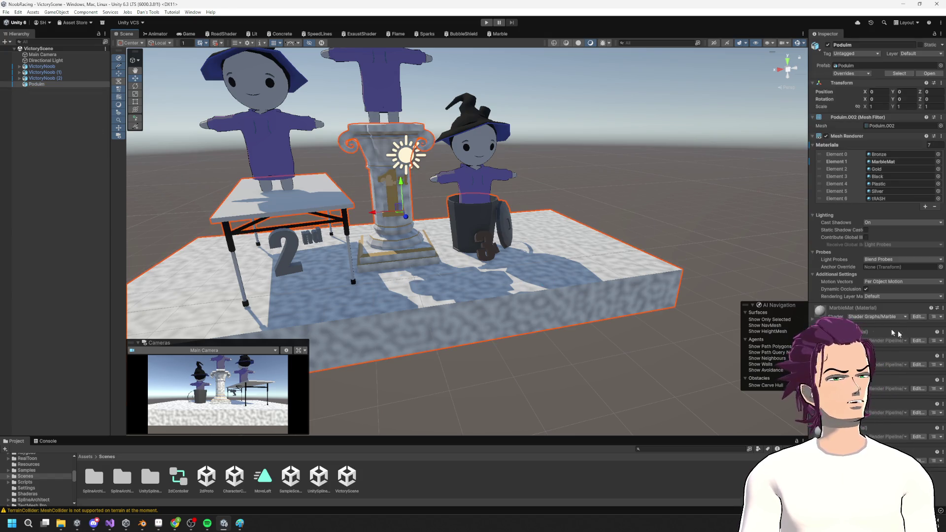
pyautogui.click(844, 308)
pyautogui.scroll(-2, 900, 342)
pyautogui.moveTo(838, 328)
pyautogui.mouseDown()
pyautogui.moveTo(660, 296)
pyautogui.moveTo(675, 303)
pyautogui.moveTo(469, 302)
pyautogui.moveTo(607, 319)
pyautogui.moveTo(321, 288)
pyautogui.moveTo(315, 271)
pyautogui.moveTo(409, 242)
pyautogui.mouseUp()
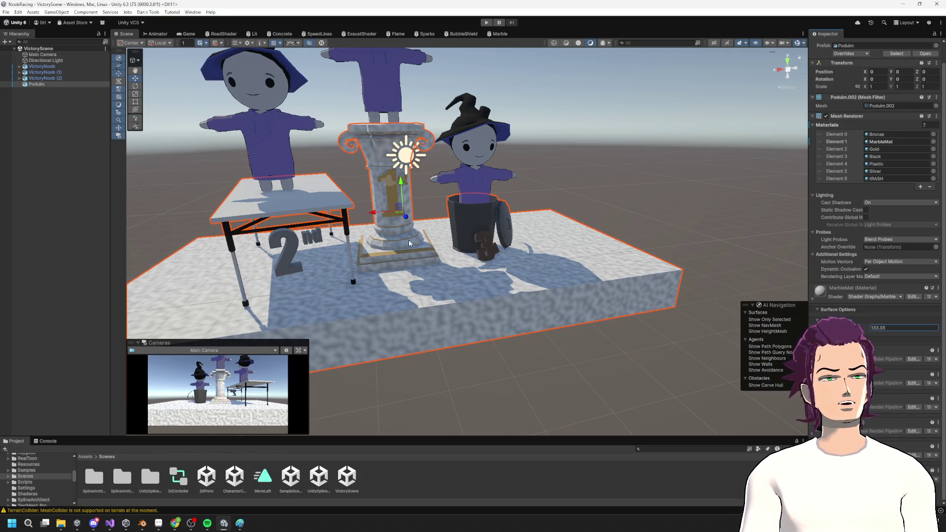
pyautogui.click(496, 34)
# Step: Add a Voronoi node to the Marble graph through the node search
pyautogui.rightClick(207, 332)
pyautogui.click(252, 332)
pyautogui.write('noise')
pyautogui.press('Down')
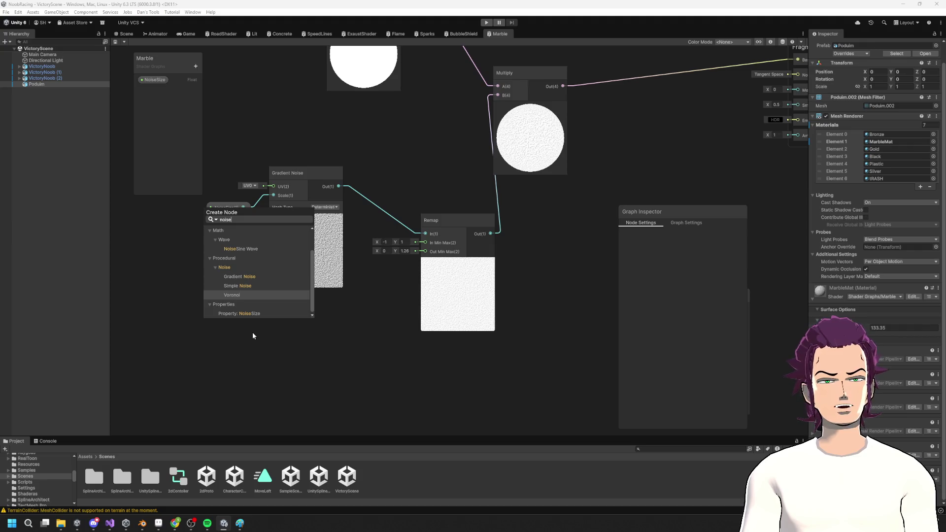
pyautogui.press('Up')
pyautogui.press('Up')
pyautogui.press('Down')
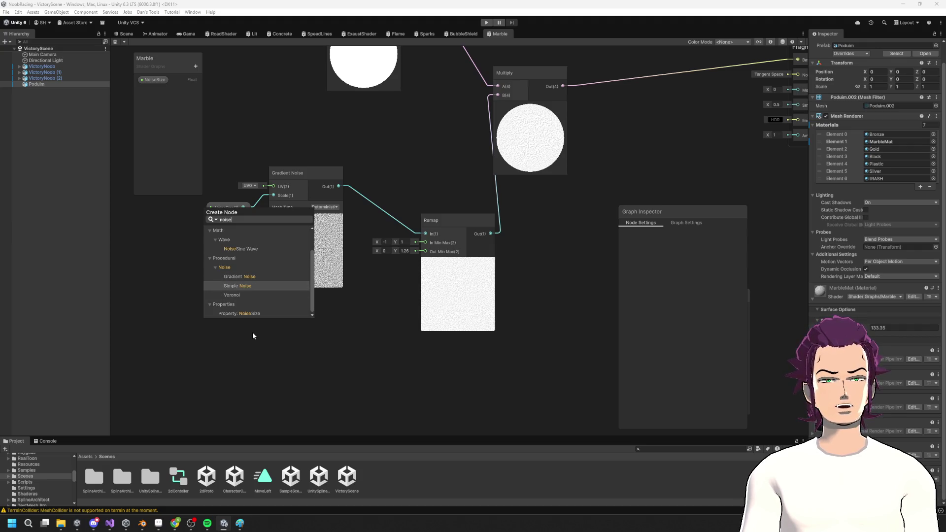
pyautogui.press('Down')
pyautogui.press('Return')
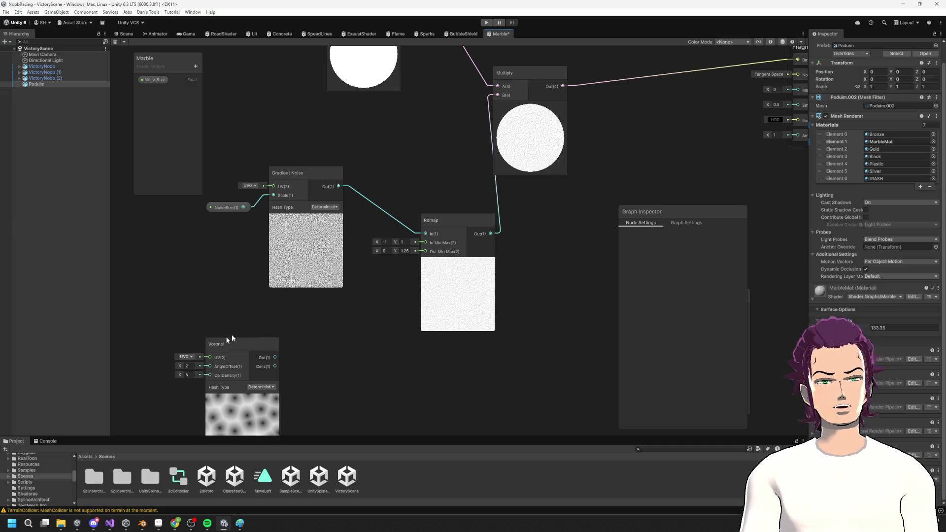
pyautogui.moveTo(231, 334); pyautogui.dragTo(302, 285)
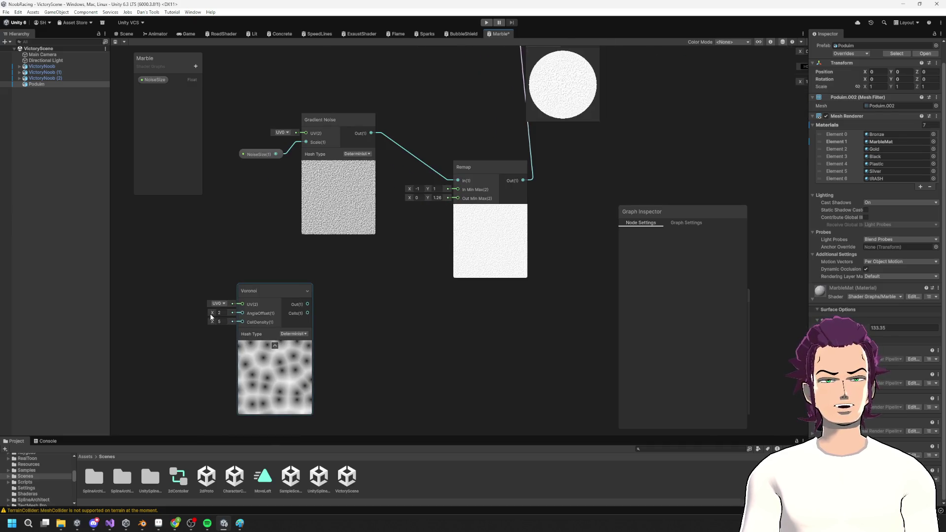
# Step: Feed a Tiling And Offset node into Voronoi's UV, lowering X tiling to stretch it
pyautogui.rightClick(244, 265)
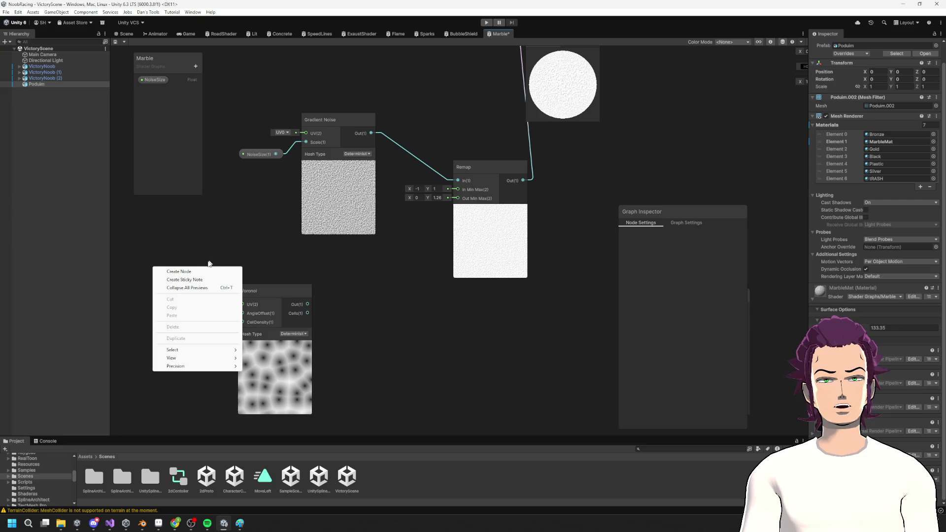
pyautogui.click(196, 271)
pyautogui.write('u')
pyautogui.press('BackSpace')
pyautogui.write('tiling')
pyautogui.press('Return')
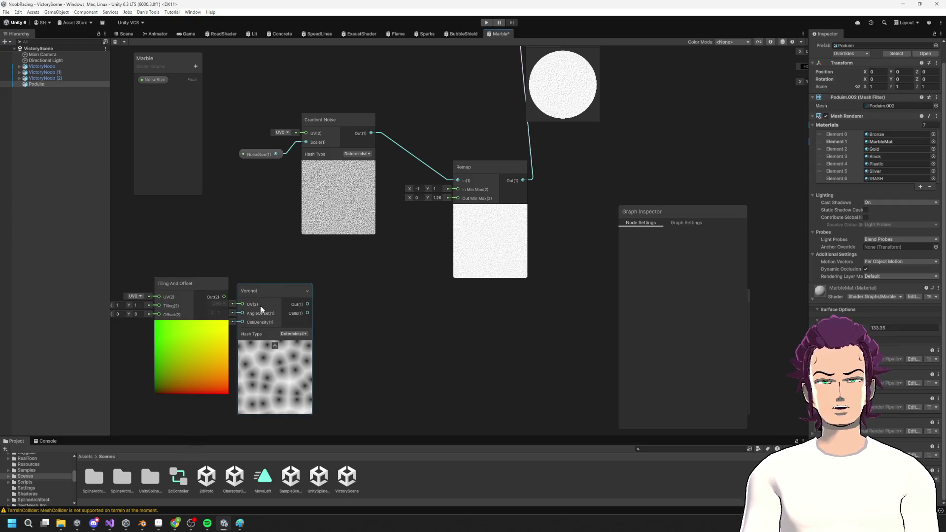
pyautogui.moveTo(262, 309); pyautogui.dragTo(312, 292)
pyautogui.moveTo(225, 297); pyautogui.dragTo(293, 292)
pyautogui.moveTo(226, 297)
pyautogui.mouseDown()
pyautogui.moveTo(268, 288)
pyautogui.moveTo(246, 287)
pyautogui.mouseUp()
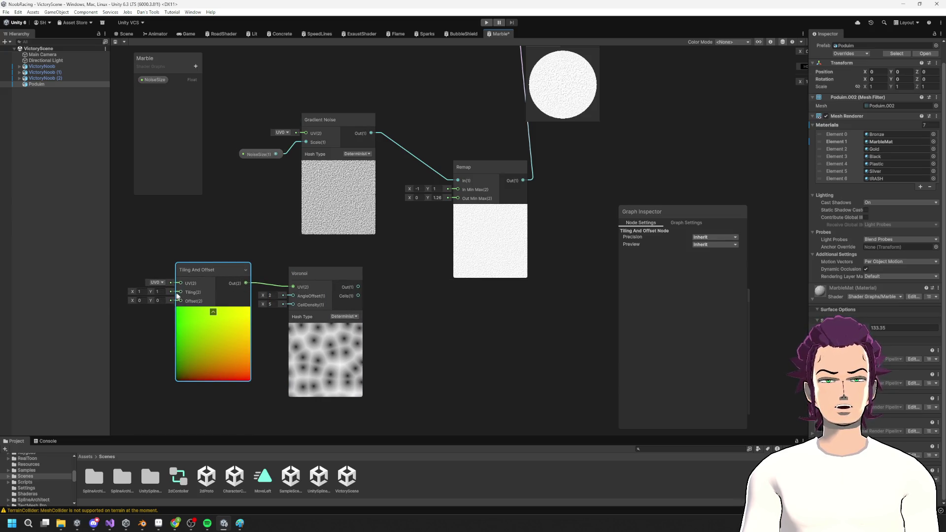
pyautogui.moveTo(132, 292); pyautogui.dragTo(120, 295)
# Step: Multiply the Voronoi output in a new node feeding the upper Multiply, and save
pyautogui.moveTo(359, 287)
pyautogui.mouseDown()
pyautogui.moveTo(400, 326)
pyautogui.moveTo(433, 284)
pyautogui.mouseUp()
pyautogui.write('m u')
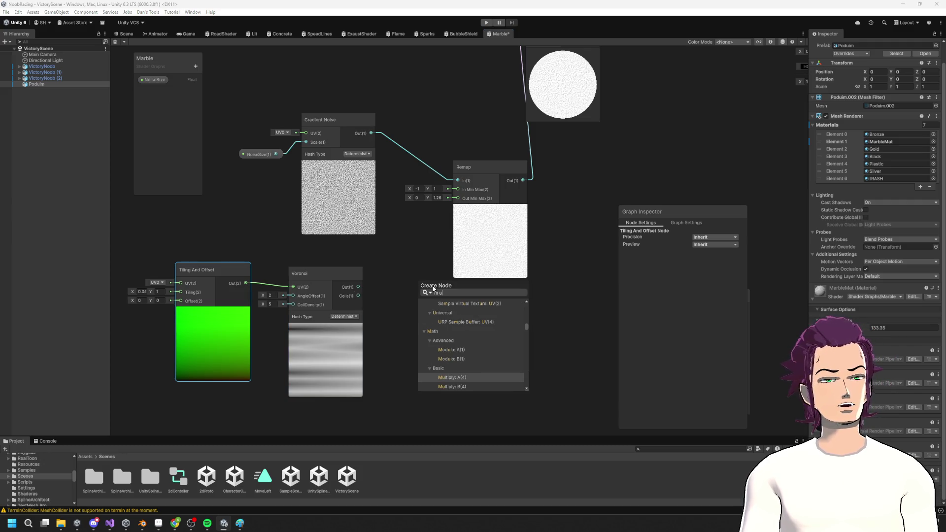
pyautogui.press('Return')
pyautogui.moveTo(433, 355); pyautogui.dragTo(555, 277)
pyautogui.moveTo(495, 223); pyautogui.dragTo(467, 206)
pyautogui.moveTo(608, 217)
pyautogui.mouseDown()
pyautogui.moveTo(537, 59)
pyautogui.moveTo(540, 128)
pyautogui.mouseUp()
pyautogui.hotkey('ctrl', 's')
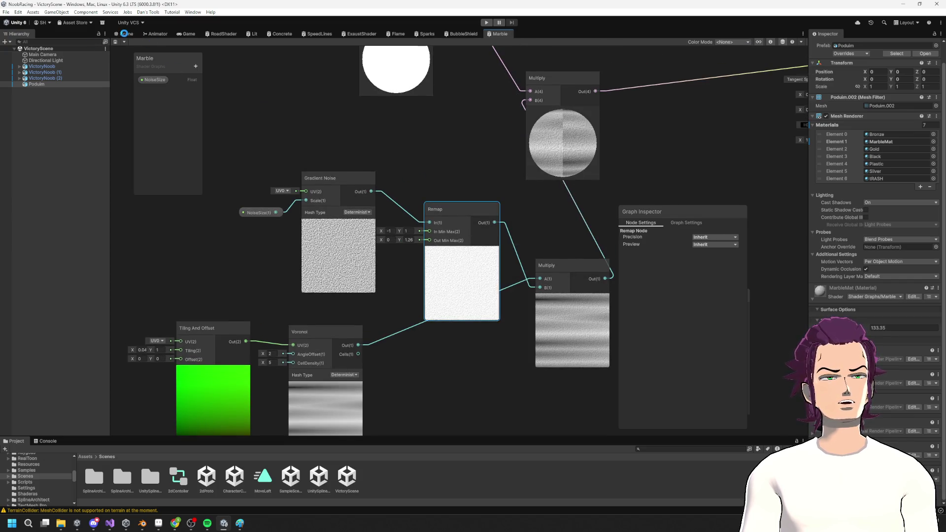
# Step: Orbit the Scene view to check the podium's updated marble
pyautogui.click(124, 33)
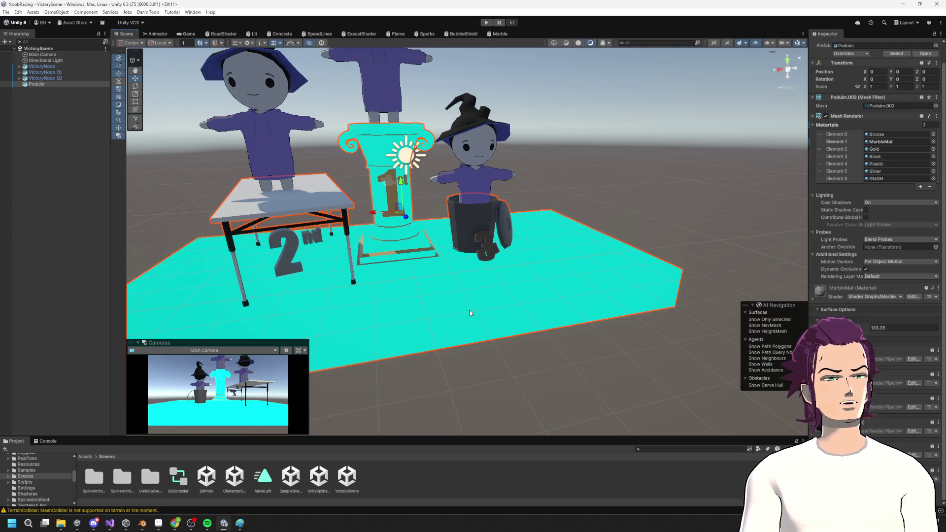
pyautogui.moveTo(510, 286)
pyautogui.mouseDown()
pyautogui.moveTo(444, 221)
pyautogui.moveTo(504, 189)
pyautogui.mouseUp()
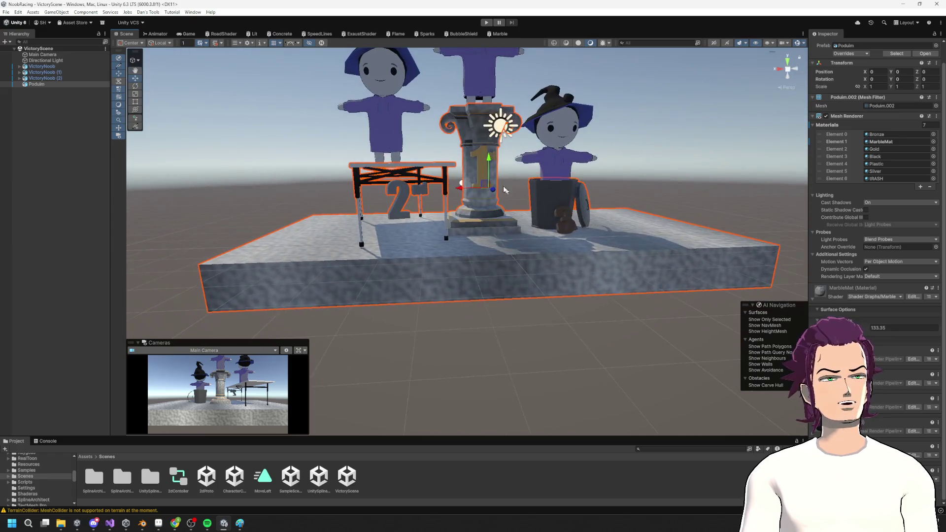
pyautogui.click(494, 34)
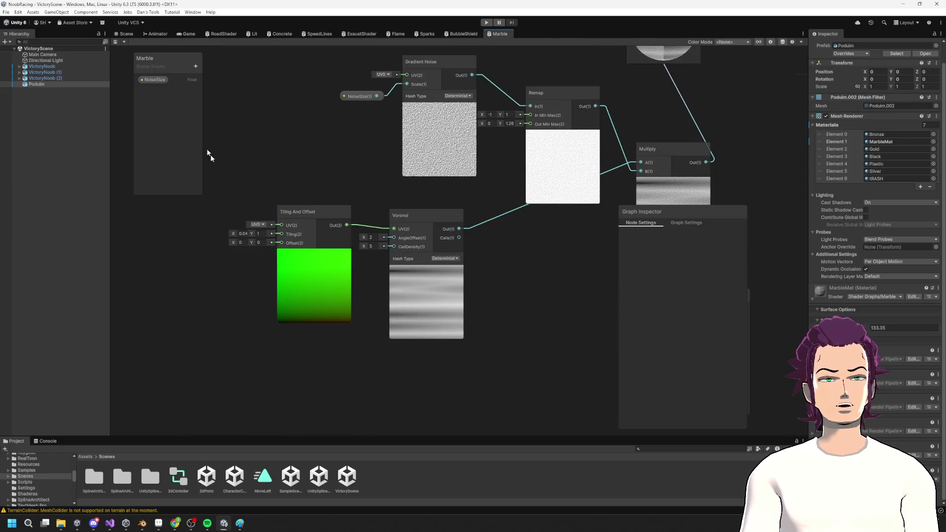
# Step: Create a Float property named VernioSize and raise Voronoi cell density to 28.2
pyautogui.click(196, 66)
pyautogui.click(223, 82)
pyautogui.write('Vernlo')
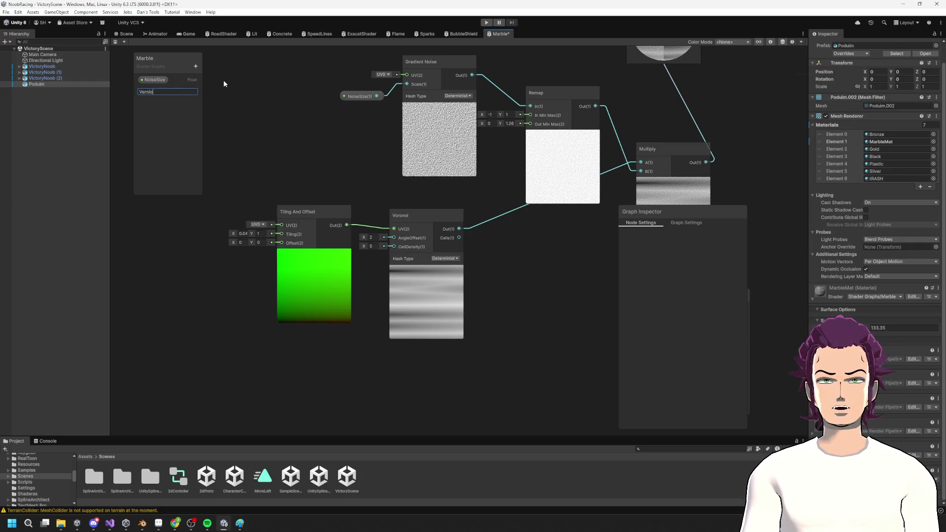
pyautogui.write('e')
pyautogui.press('Return')
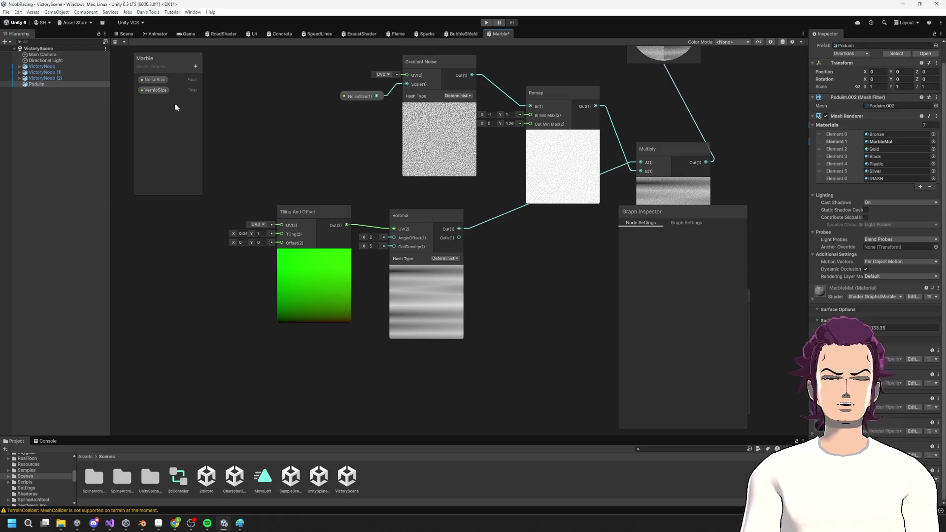
pyautogui.click(152, 90)
pyautogui.moveTo(305, 316); pyautogui.dragTo(278, 292)
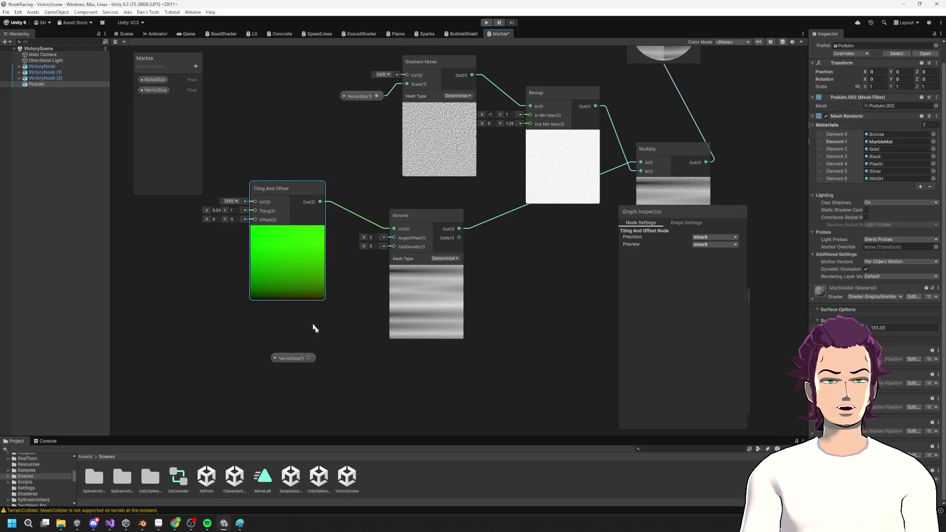
pyautogui.click(315, 359)
pyautogui.moveTo(364, 247)
pyautogui.mouseDown()
pyautogui.moveTo(491, 230)
pyautogui.moveTo(318, 249)
pyautogui.moveTo(341, 235)
pyautogui.moveTo(364, 253)
pyautogui.mouseUp()
# Step: Set tiling to 0.04 by 2.44 and connect VernioSize to Voronoi's cell density
pyautogui.click(207, 211)
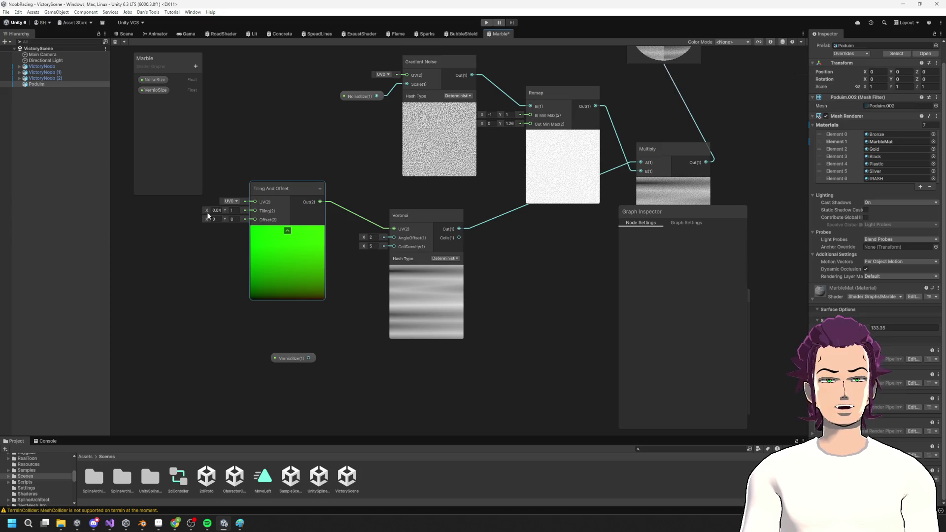
pyautogui.click(231, 210)
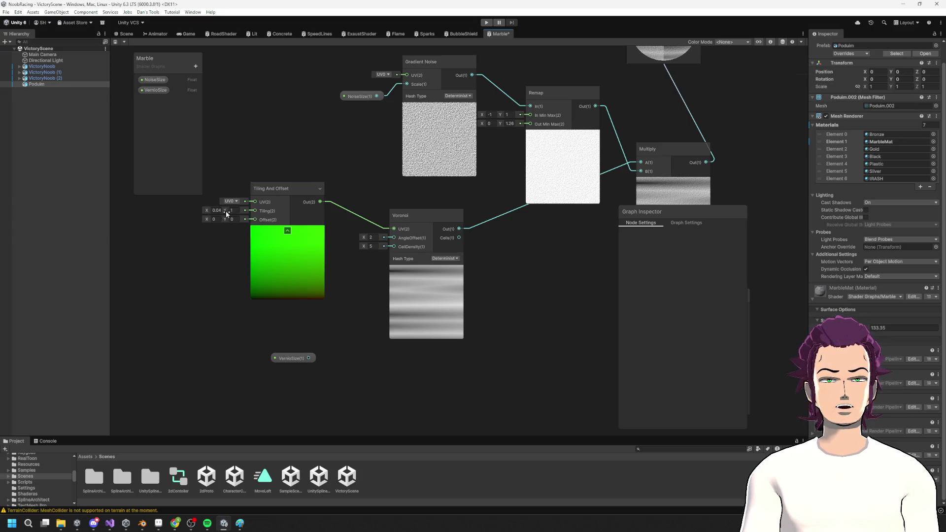
pyautogui.write('2.44')
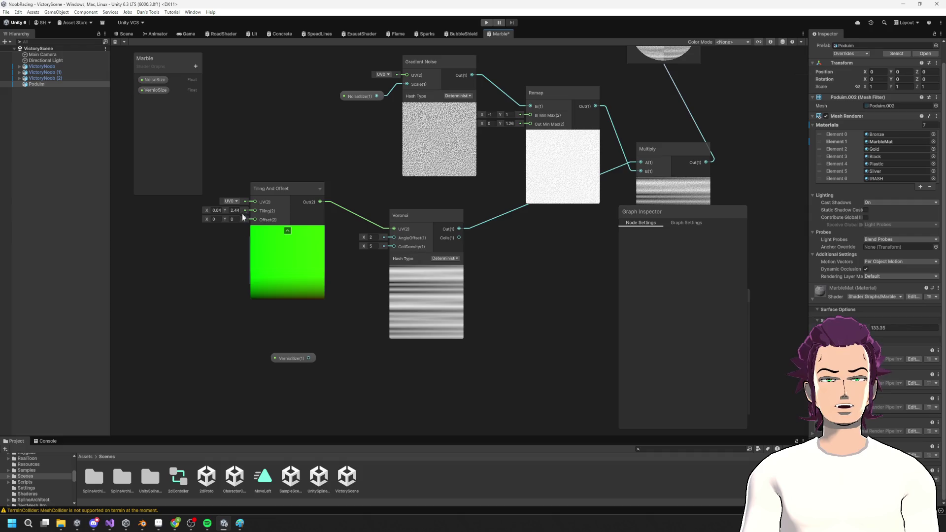
pyautogui.moveTo(309, 358); pyautogui.dragTo(391, 245)
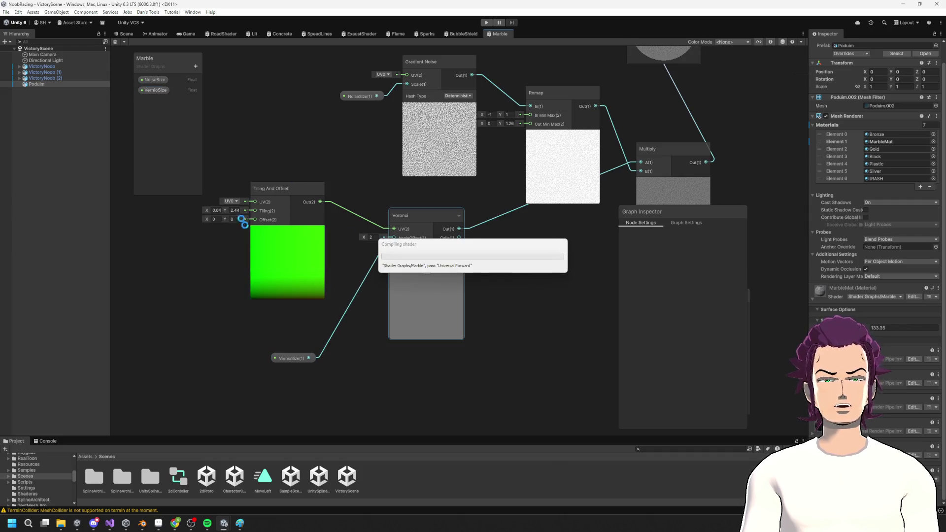
pyautogui.click(155, 90)
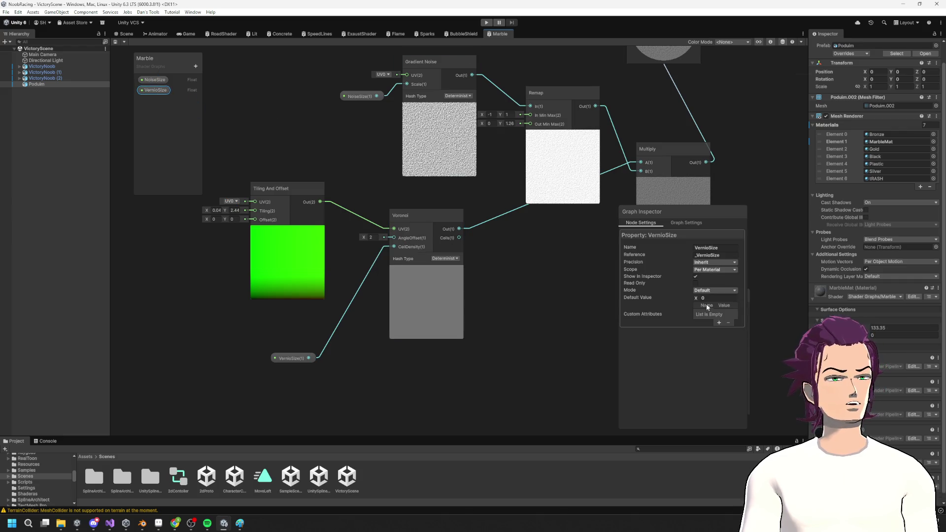
pyautogui.click(327, 162)
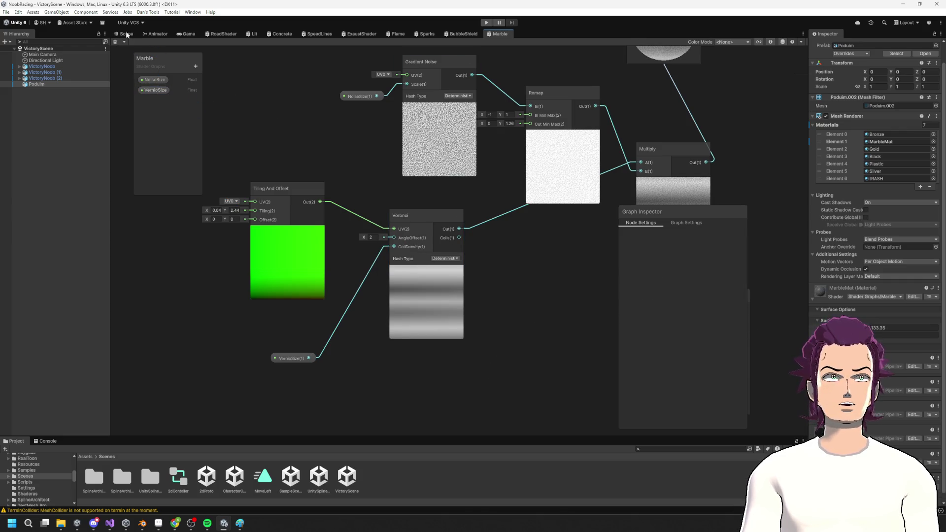
pyautogui.click(125, 33)
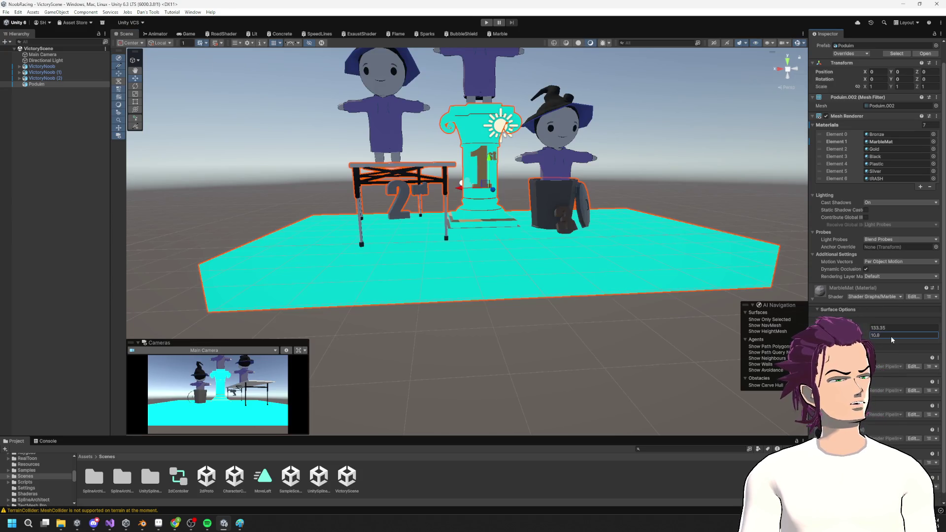
# Step: Enter 3.2 as MarbleMat's VernioSize and orbit the podium to check the streaked marble
pyautogui.write('17.1')
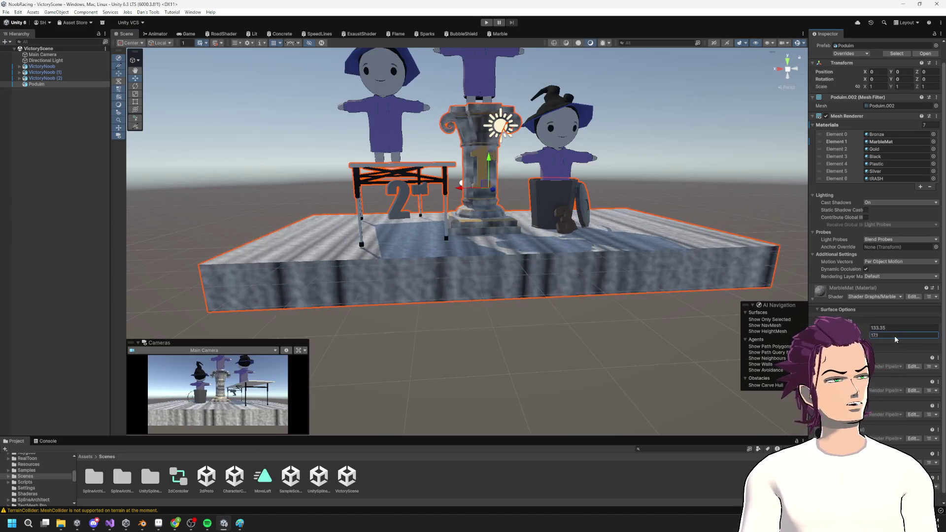
pyautogui.press('BackSpace')
pyautogui.press('BackSpace')
pyautogui.press('BackSpace')
pyautogui.write('7.4')
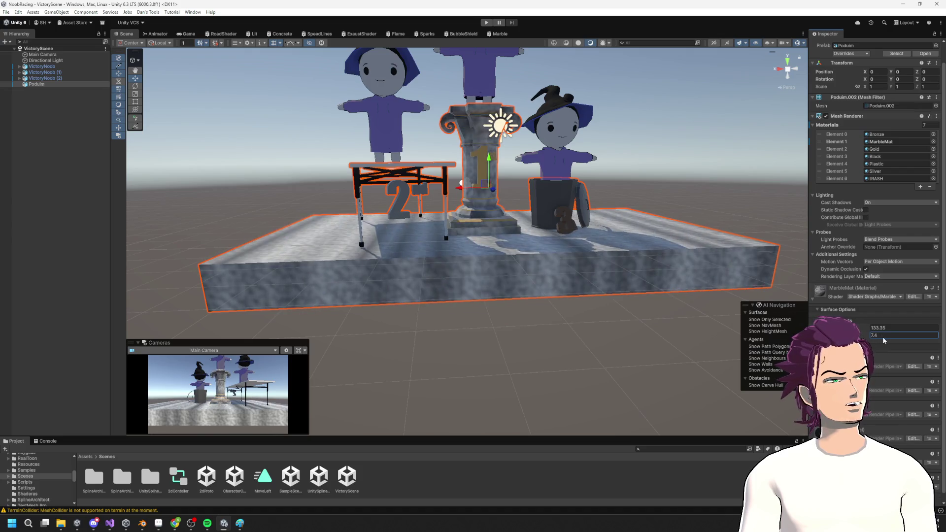
pyautogui.press('BackSpace')
pyautogui.write('1')
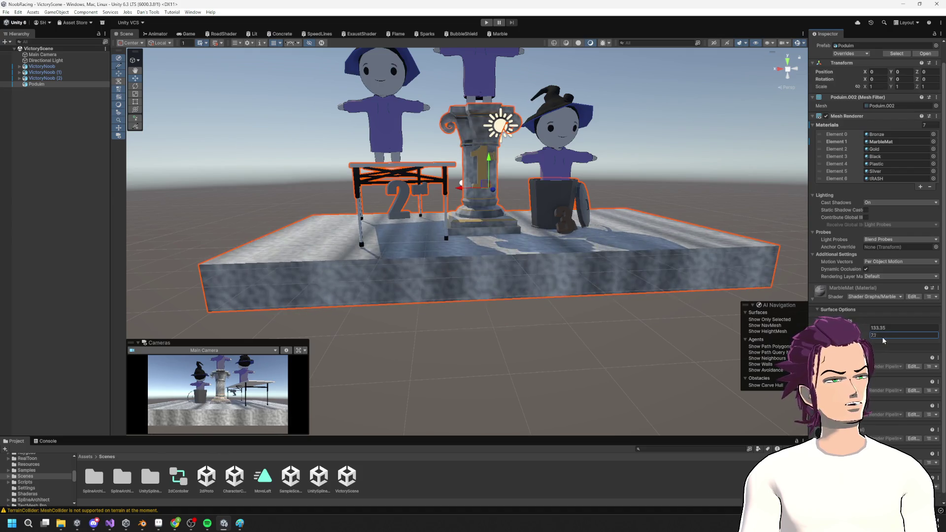
pyautogui.press('BackSpace')
pyautogui.press('BackSpace')
pyautogui.press('BackSpace')
pyautogui.write('3.2')
pyautogui.moveTo(701, 296)
pyautogui.mouseDown()
pyautogui.moveTo(503, 292)
pyautogui.moveTo(509, 338)
pyautogui.moveTo(498, 286)
pyautogui.moveTo(518, 276)
pyautogui.mouseUp()
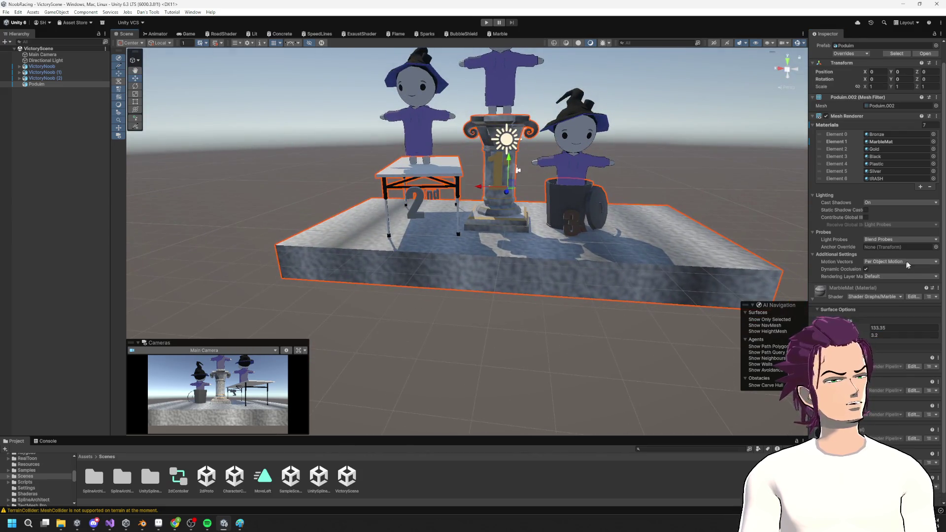
pyautogui.click(500, 34)
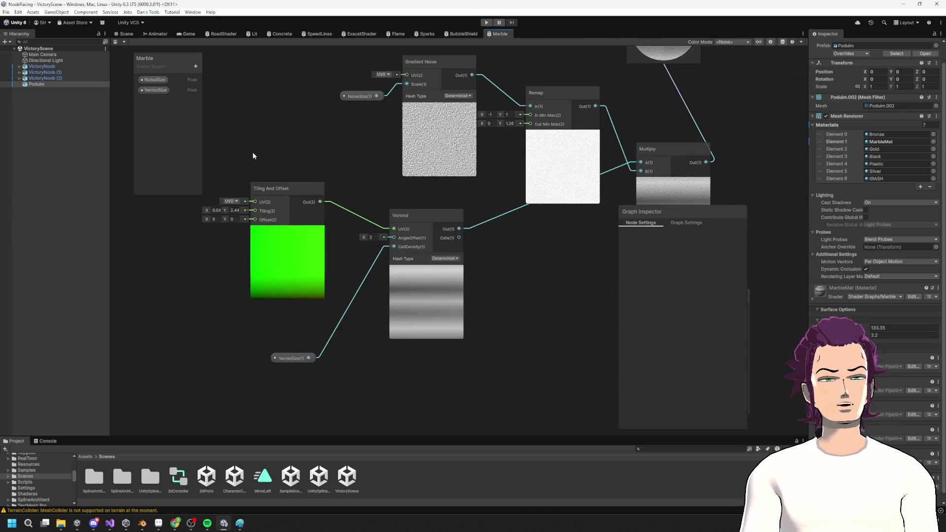
# Step: Back in the Scene, scrub MarbleMat's NoiseSize down from 133.35 to 32.57
pyautogui.hscroll(3, 276, 182)
pyautogui.moveTo(320, 234); pyautogui.dragTo(336, 236)
pyautogui.hscroll(4, 333, 253)
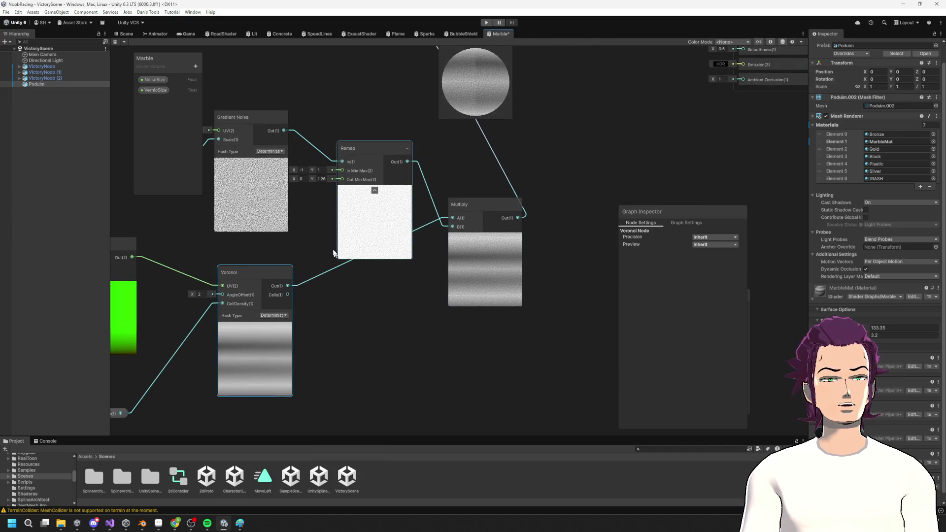
pyautogui.hscroll(-5, 333, 253)
pyautogui.hotkey('ctrl', '1')
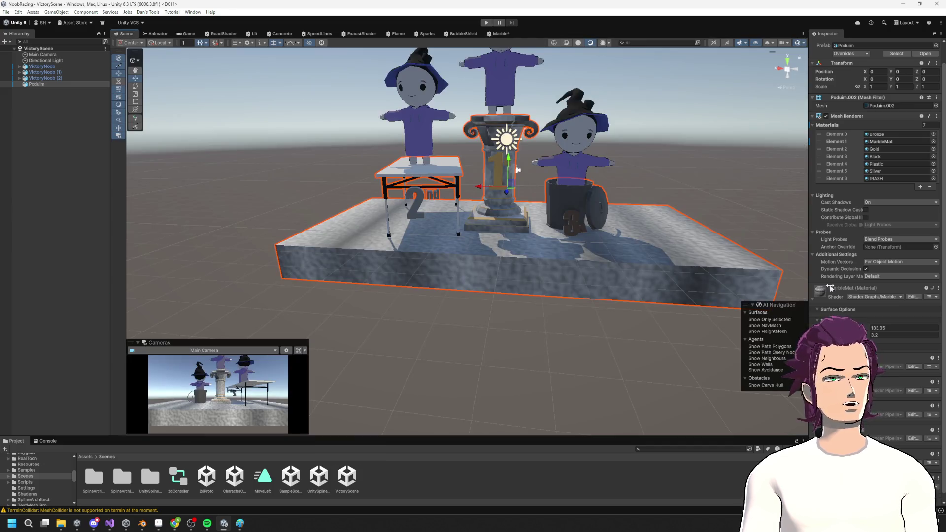
pyautogui.moveTo(831, 328)
pyautogui.mouseDown()
pyautogui.moveTo(53, 344)
pyautogui.moveTo(867, 338)
pyautogui.moveTo(520, 338)
pyautogui.moveTo(550, 338)
pyautogui.moveTo(537, 294)
pyautogui.moveTo(613, 350)
pyautogui.moveTo(581, 358)
pyautogui.moveTo(652, 171)
pyautogui.mouseUp()
pyautogui.scroll(-3, 537, 295)
# Step: Deselect the podium and orbit to a front view of the three characters
pyautogui.click(652, 170)
pyautogui.keyDown('alt'); pyautogui.moveTo(545, 252); pyautogui.dragTo(527, 293); pyautogui.keyUp('alt')
pyautogui.scroll(2, 508, 265)
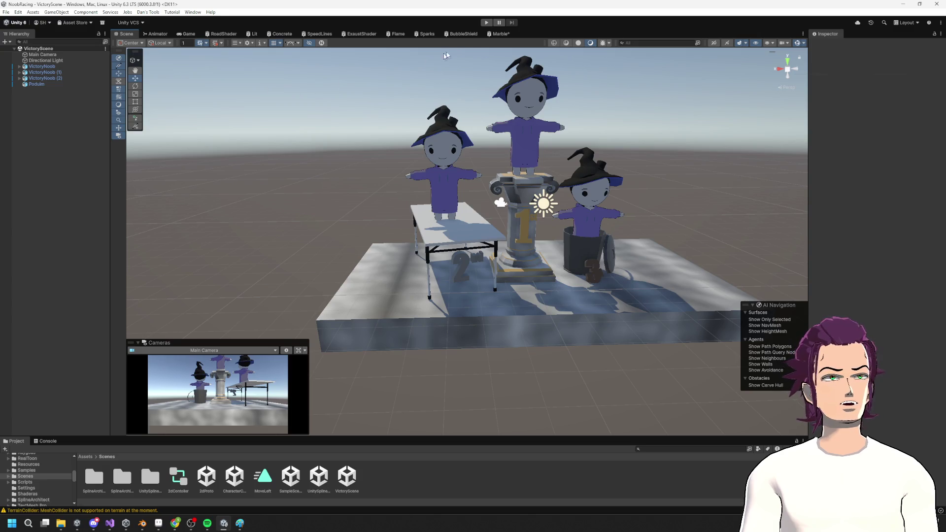
pyautogui.click(494, 34)
# Step: Add a Normal From Height node near the Voronoi output and wire it into the fragment normal
pyautogui.scroll(-3, 441, 293)
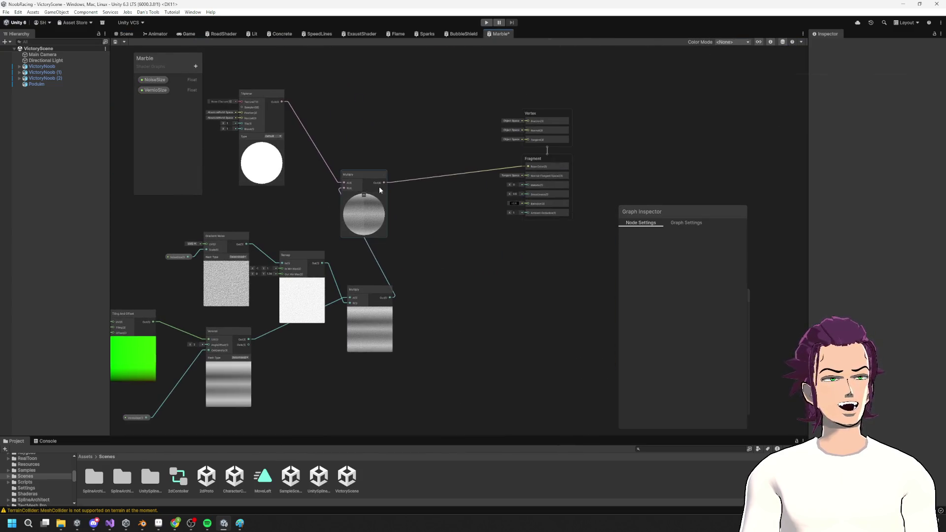
pyautogui.moveTo(384, 183); pyautogui.dragTo(434, 301)
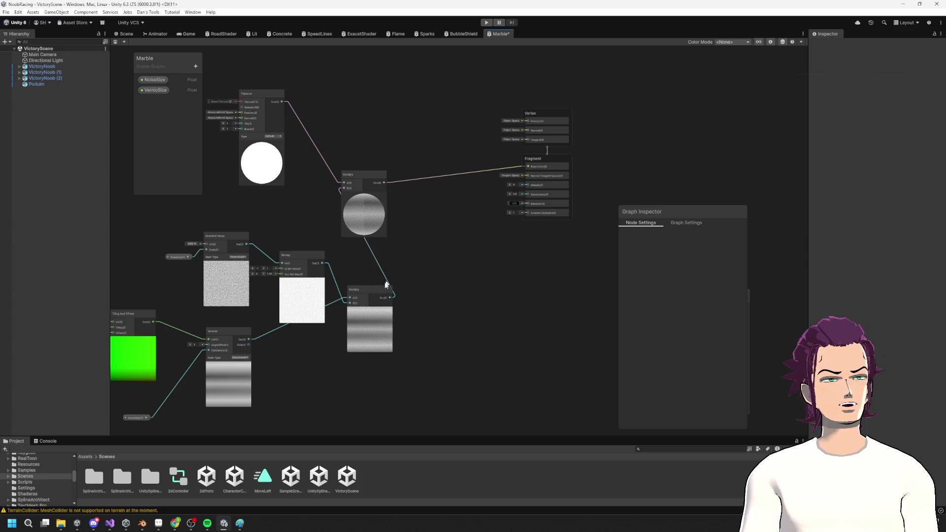
pyautogui.moveTo(383, 332); pyautogui.dragTo(400, 300)
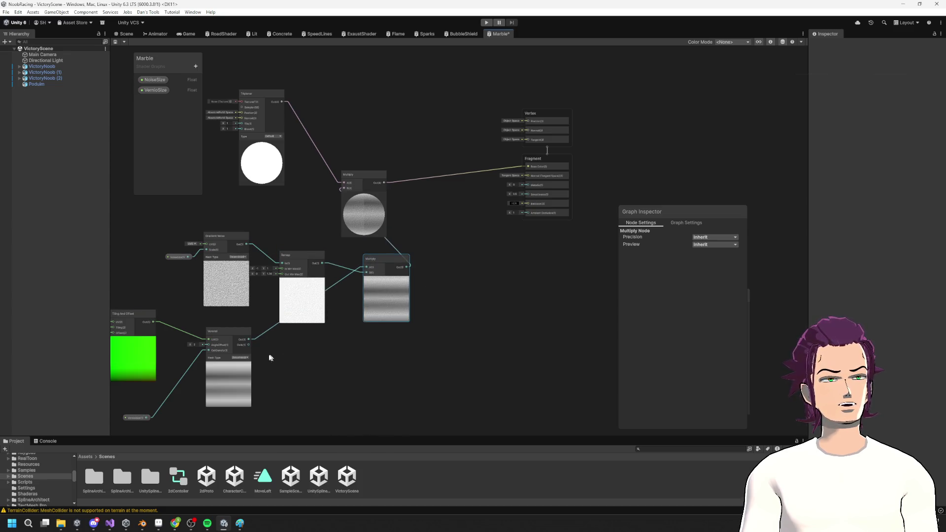
pyautogui.moveTo(317, 363); pyautogui.dragTo(337, 359)
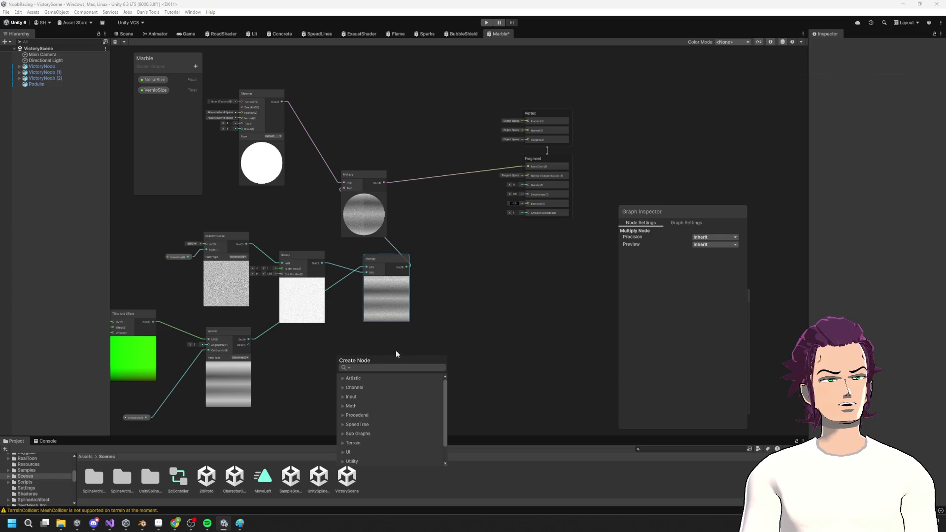
pyautogui.press('Escape')
pyautogui.press('space')
pyautogui.write('normal')
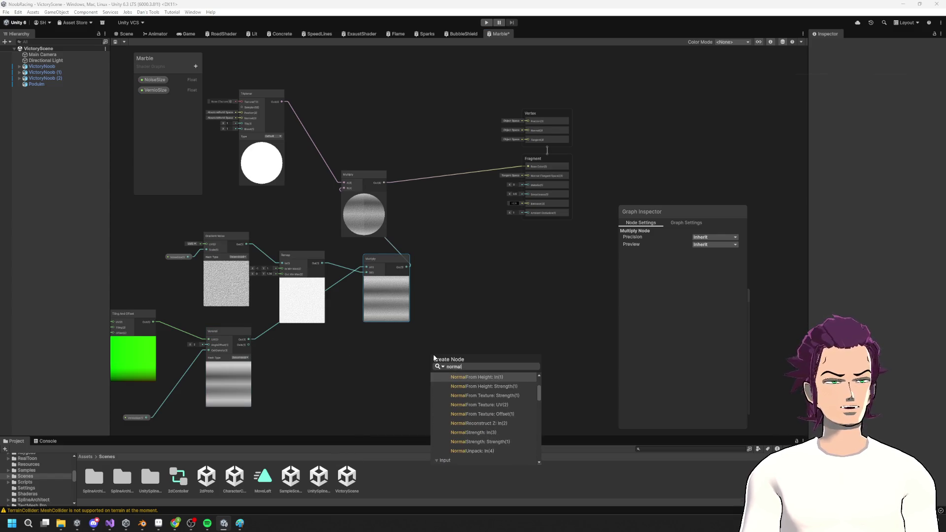
pyautogui.press('Return')
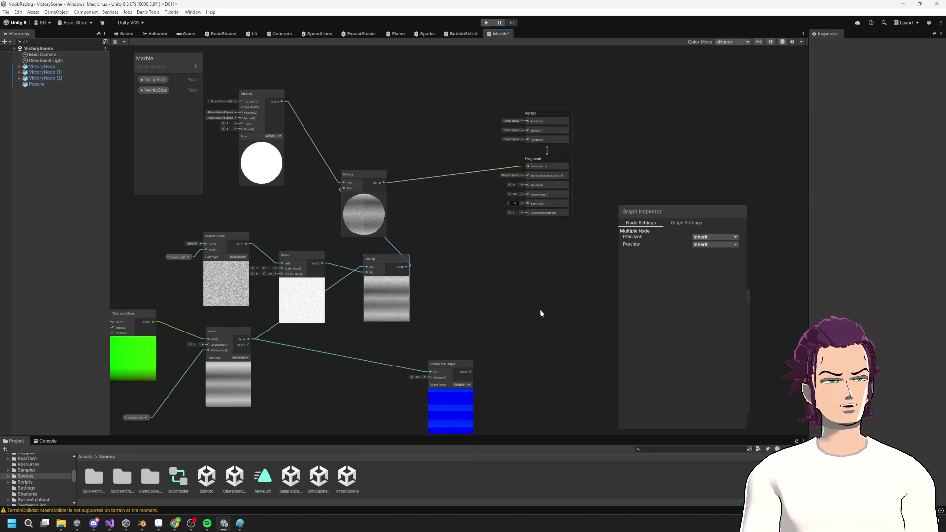
pyautogui.moveTo(473, 370)
pyautogui.mouseDown()
pyautogui.moveTo(511, 319)
pyautogui.moveTo(493, 310)
pyautogui.mouseUp()
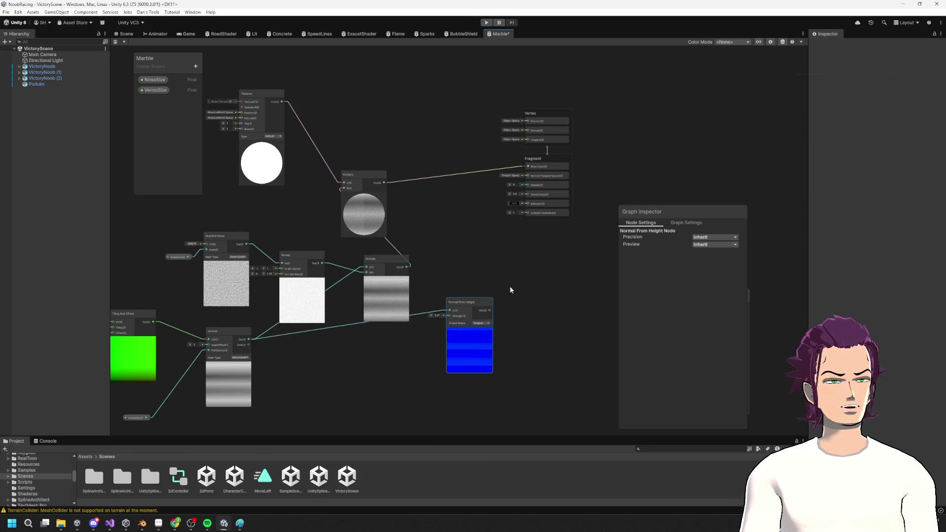
pyautogui.scroll(4, 510, 290)
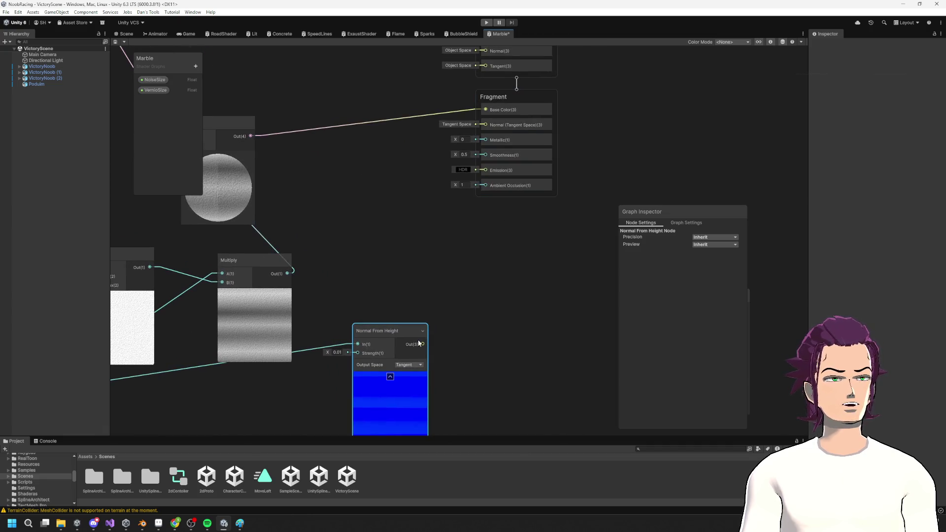
pyautogui.moveTo(459, 238); pyautogui.dragTo(485, 124)
# Step: Save the Marble graph and orbit the Scene view to check the podium's marble relief
pyautogui.hotkey('ctrl', 's')
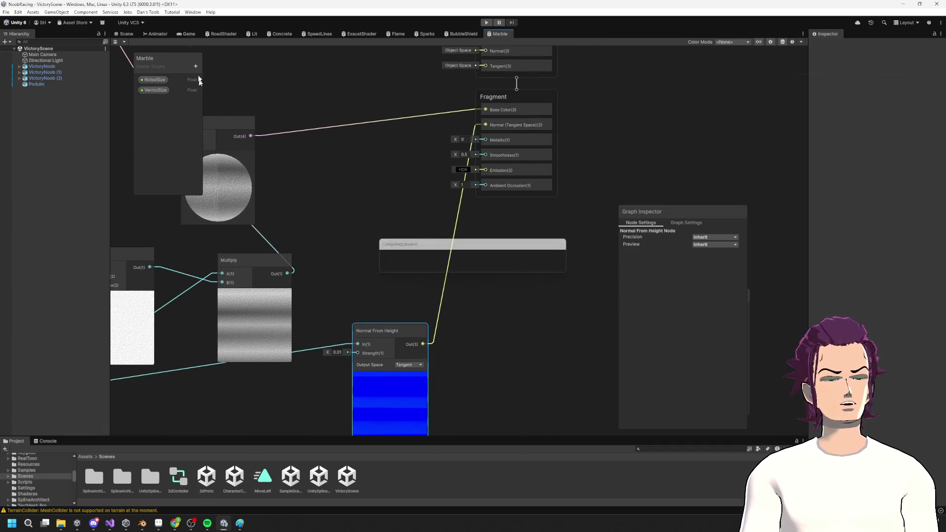
pyautogui.click(128, 36)
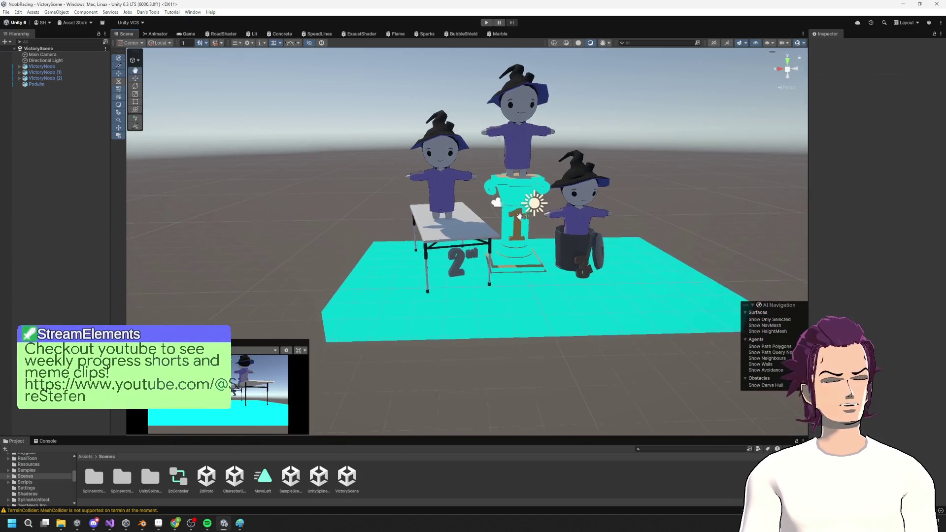
pyautogui.moveTo(504, 227)
pyautogui.mouseDown()
pyautogui.moveTo(268, 245)
pyautogui.moveTo(483, 154)
pyautogui.moveTo(498, 266)
pyautogui.moveTo(486, 252)
pyautogui.moveTo(394, 232)
pyautogui.moveTo(410, 244)
pyautogui.moveTo(551, 244)
pyautogui.mouseUp()
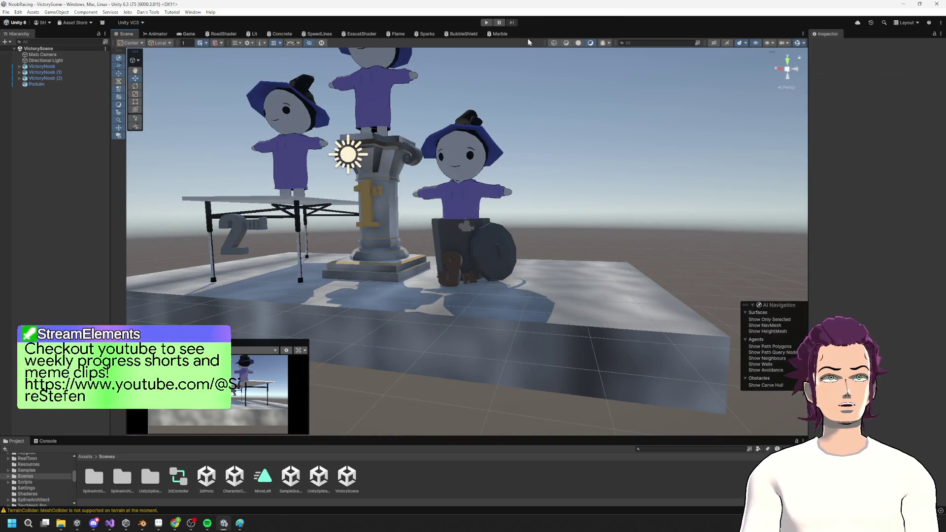
pyautogui.click(499, 34)
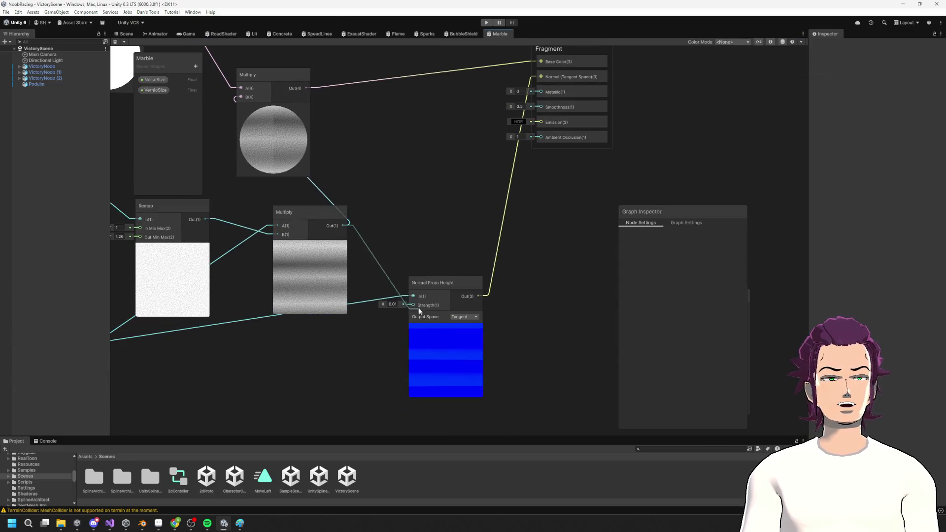
# Step: Rewire the Multiply output into the Normal From Height input
pyautogui.moveTo(412, 295); pyautogui.dragTo(404, 272)
pyautogui.moveTo(343, 226); pyautogui.dragTo(343, 227)
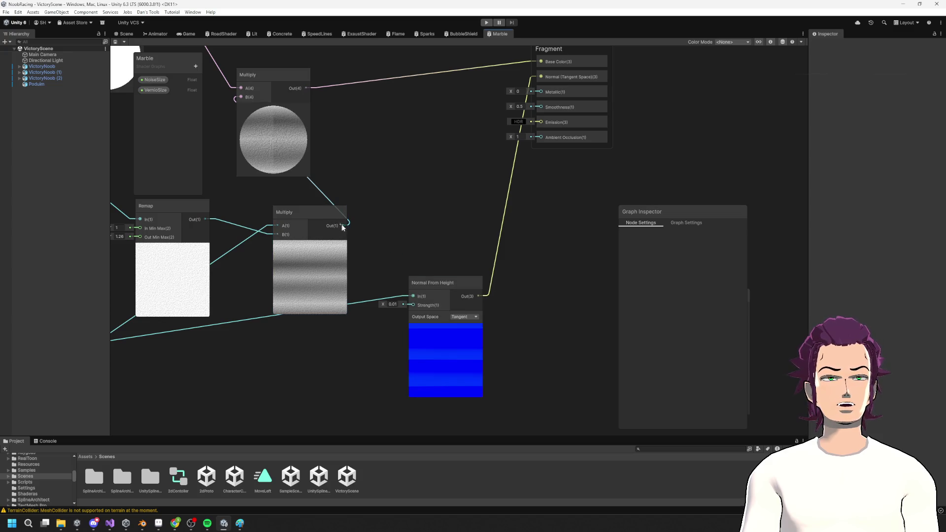
pyautogui.moveTo(418, 296); pyautogui.dragTo(417, 296)
# Step: Add a NormalStr Float property as a slider with max 0.25 driving the normal strength
pyautogui.click(196, 66)
pyautogui.click(211, 75)
pyautogui.write('Normalk')
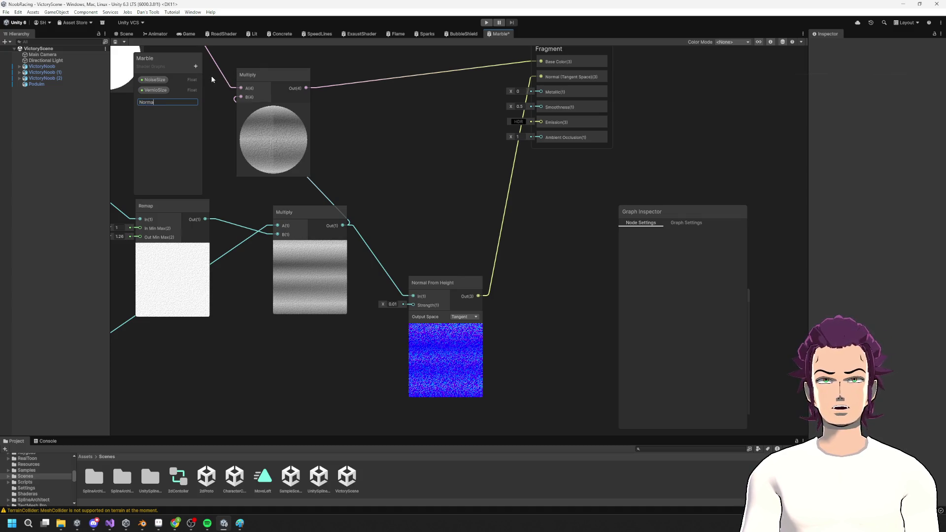
pyautogui.write('r')
pyautogui.press('Return')
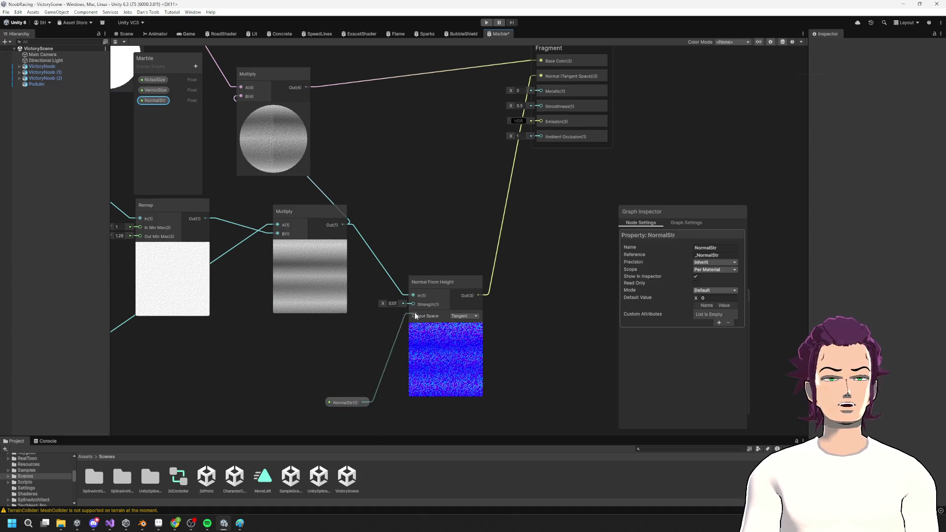
pyautogui.moveTo(362, 403); pyautogui.dragTo(413, 305)
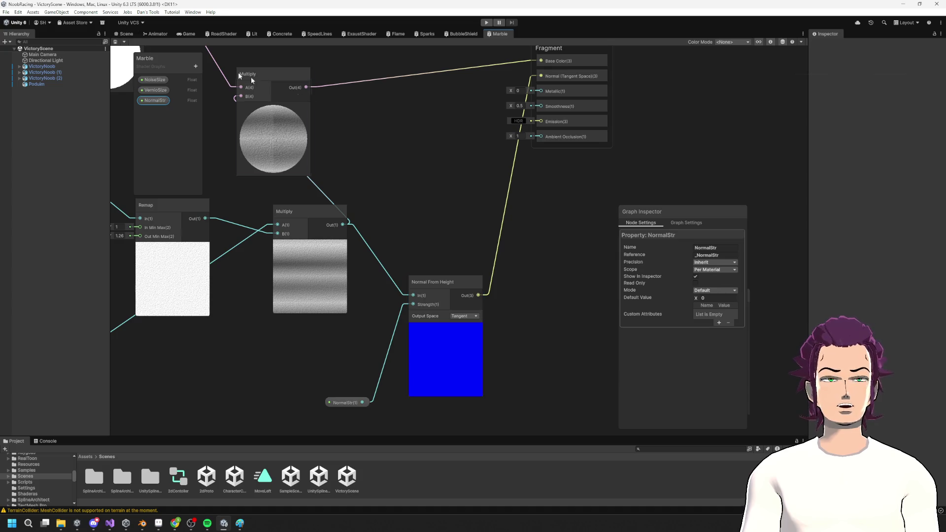
pyautogui.click(712, 291)
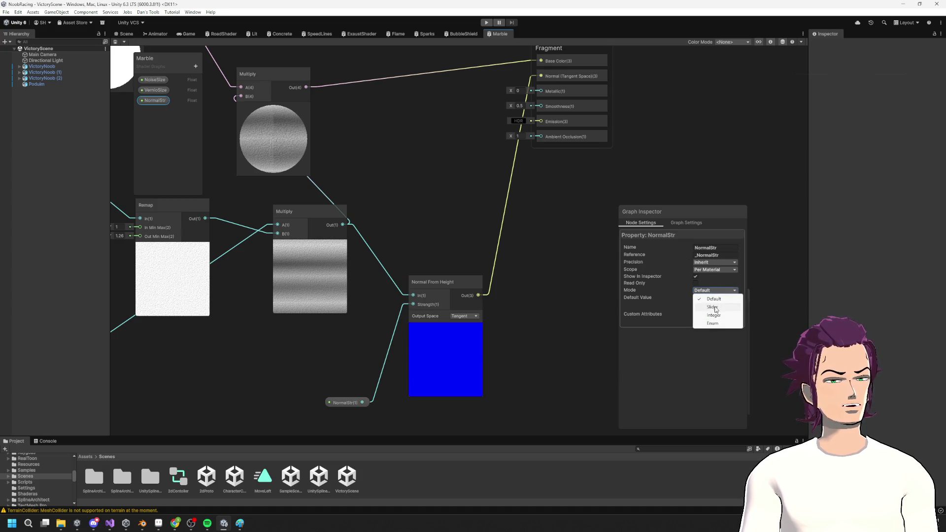
pyautogui.click(714, 308)
pyautogui.write('0.25')
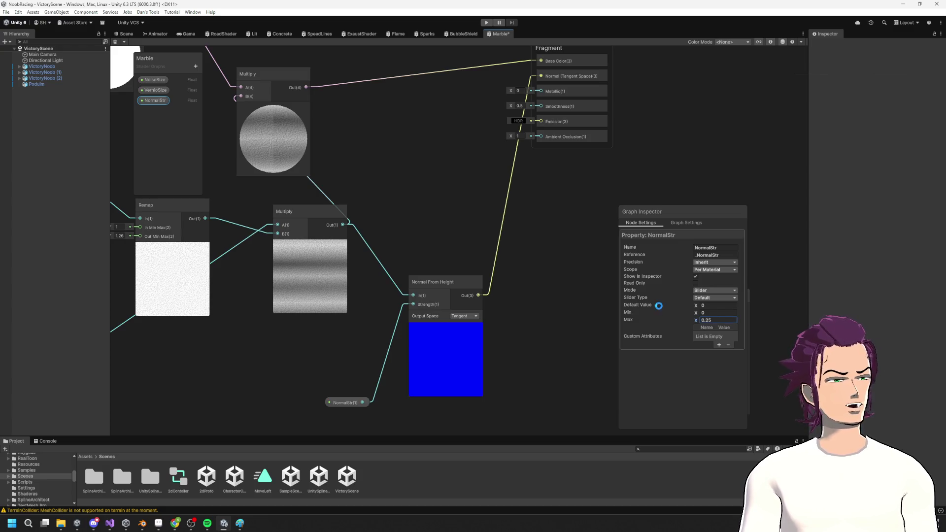
pyautogui.click(126, 35)
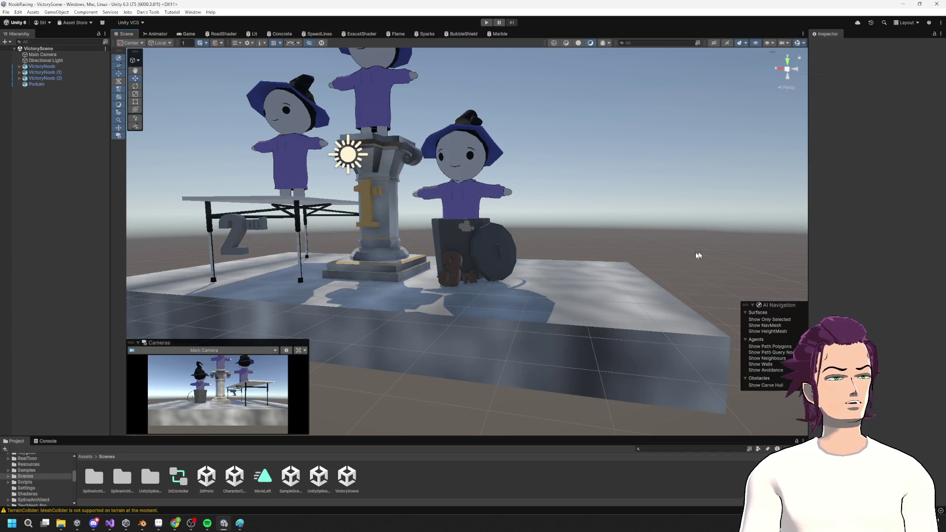
# Step: Select the Podium and zoom in on the top of the column's scroll volute
pyautogui.click(527, 344)
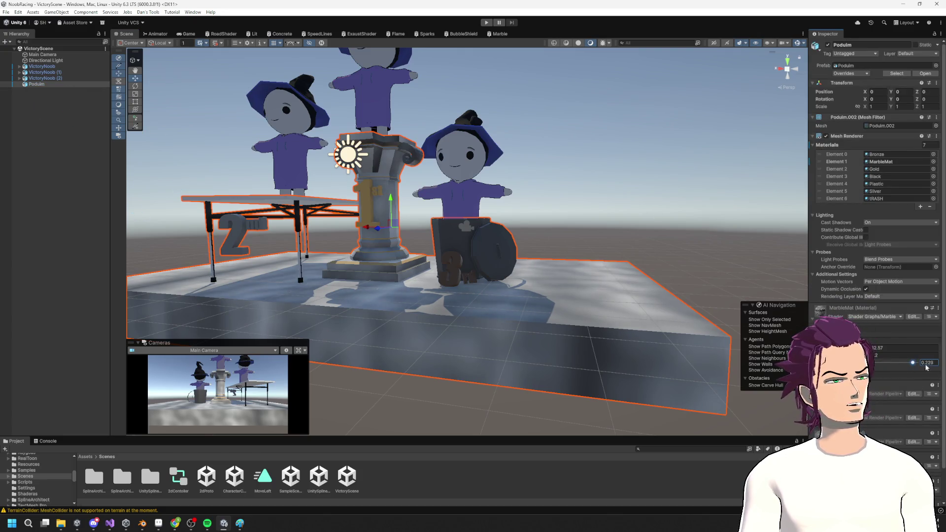
pyautogui.moveTo(508, 242)
pyautogui.mouseDown()
pyautogui.moveTo(492, 247)
pyautogui.moveTo(616, 268)
pyautogui.moveTo(482, 277)
pyautogui.moveTo(513, 211)
pyautogui.moveTo(447, 202)
pyautogui.moveTo(440, 260)
pyautogui.mouseUp()
# Step: Merge the podium's duplicate vertices by distance, removing 72, and return to Object Mode
pyautogui.click(142, 523)
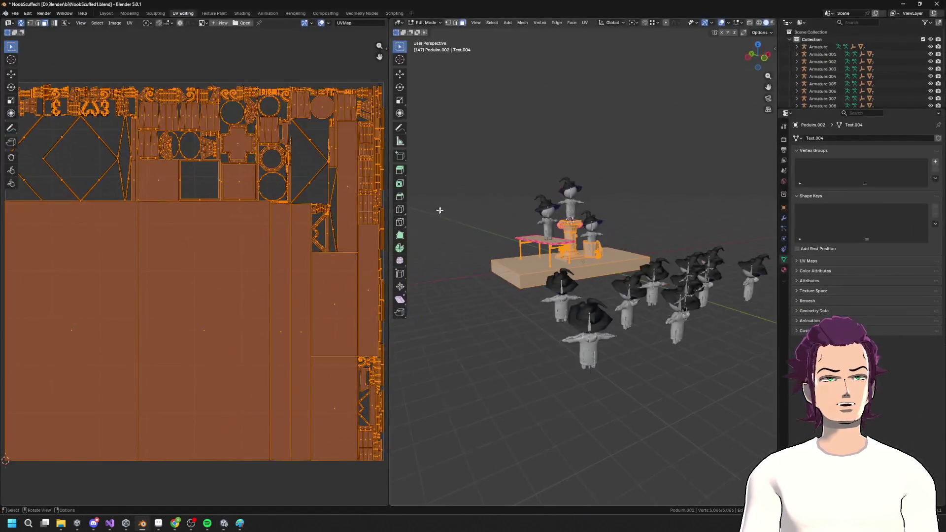
pyautogui.click(583, 162)
pyautogui.moveTo(583, 162); pyautogui.dragTo(542, 210)
pyautogui.press('a')
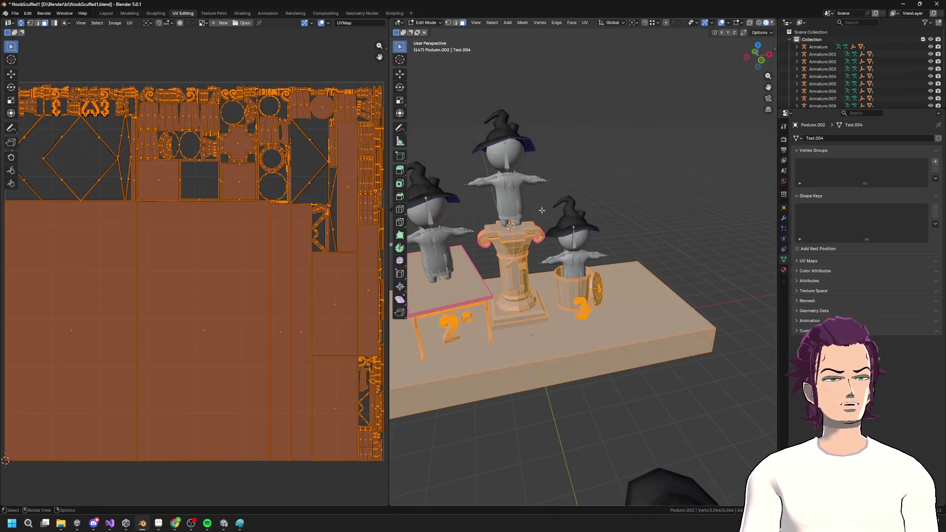
pyautogui.press('F3')
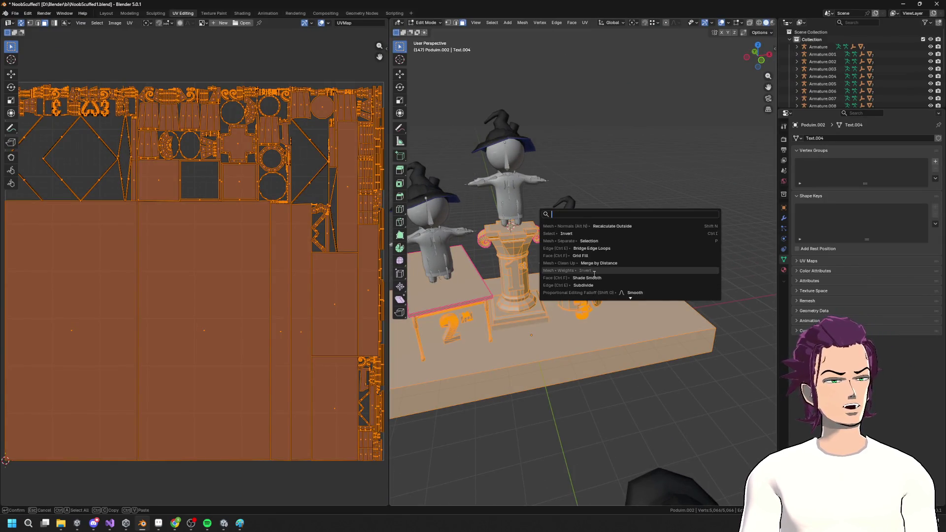
pyautogui.click(599, 263)
pyautogui.moveTo(638, 245); pyautogui.dragTo(598, 209)
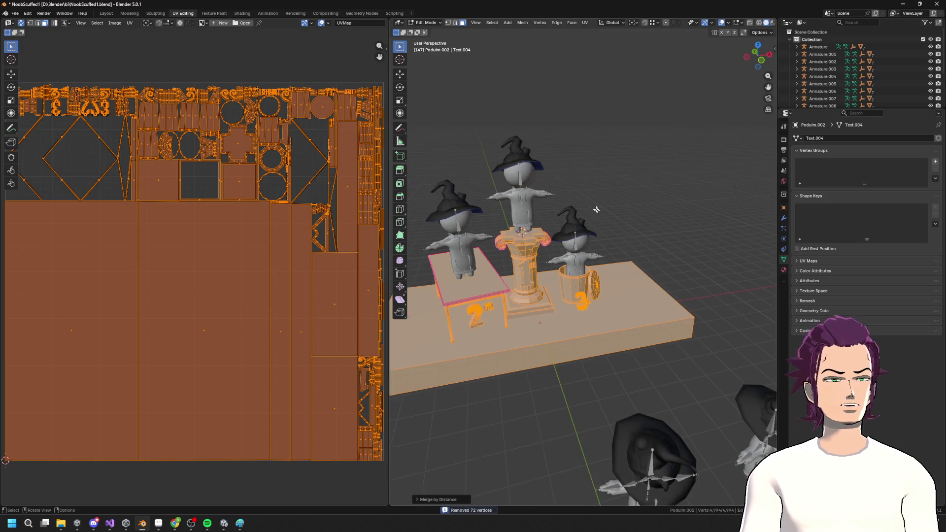
pyautogui.hotkey('alt', 'a')
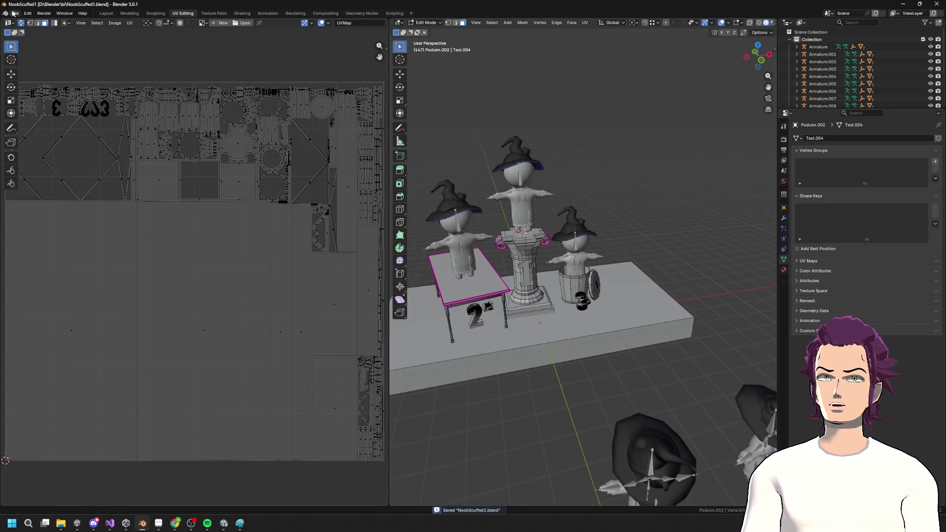
pyautogui.press('Tab')
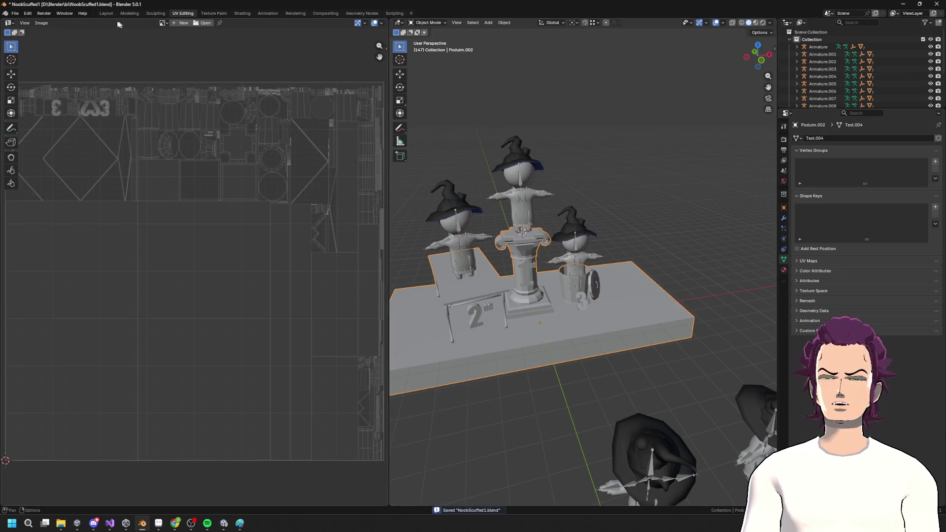
# Step: Export the podium as FBX and orbit the re-imported model in Unity
pyautogui.click(15, 14)
pyautogui.moveTo(46, 125)
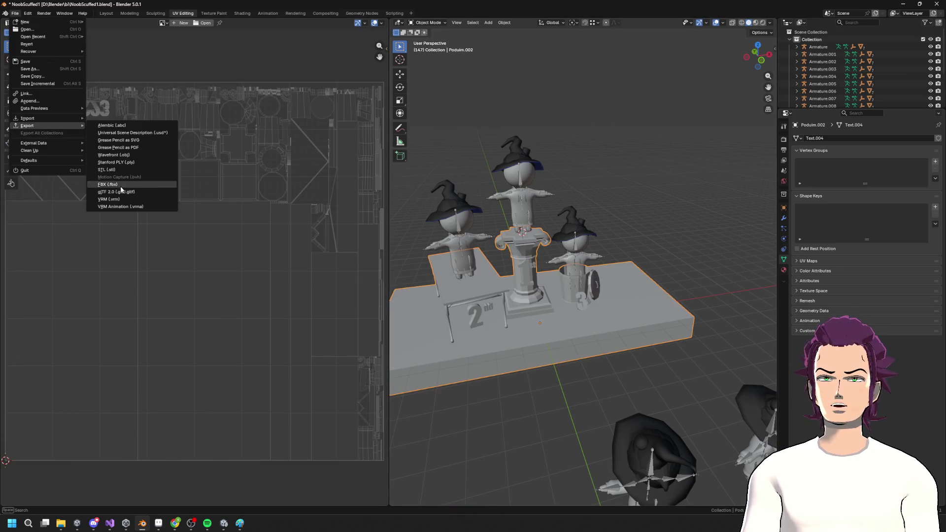
pyautogui.click(136, 190)
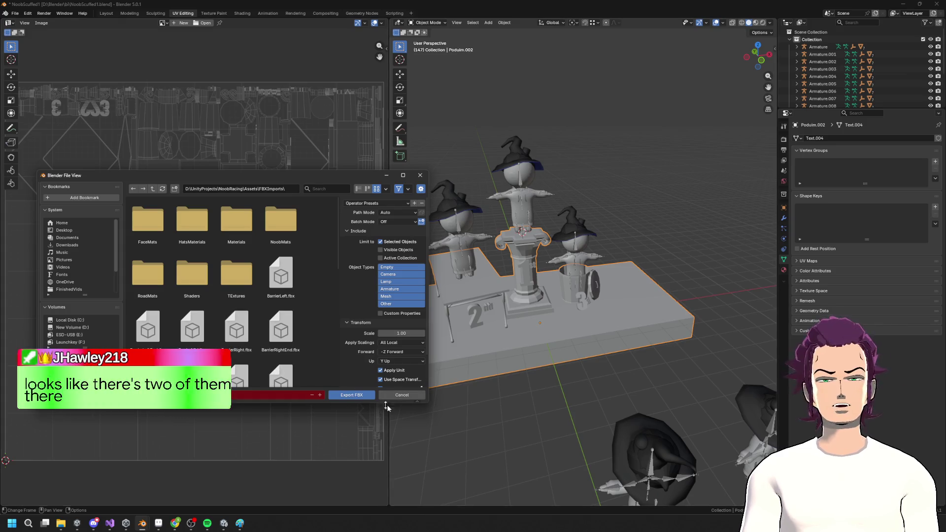
pyautogui.click(359, 395)
pyautogui.hotkey('alt', 'Tab')
pyautogui.moveTo(506, 397)
pyautogui.mouseDown()
pyautogui.moveTo(514, 293)
pyautogui.moveTo(495, 241)
pyautogui.moveTo(513, 266)
pyautogui.moveTo(503, 291)
pyautogui.moveTo(363, 242)
pyautogui.moveTo(394, 267)
pyautogui.mouseUp()
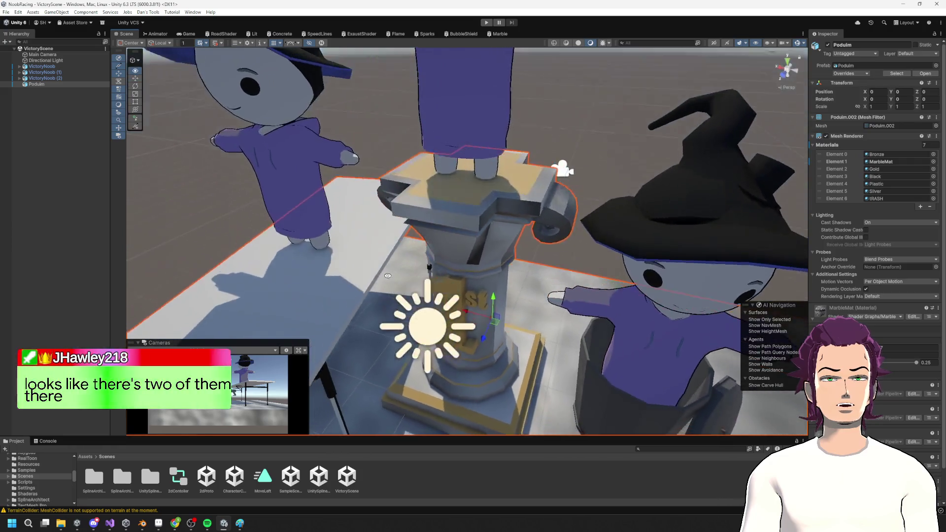
pyautogui.hotkey('alt', 'Tab')
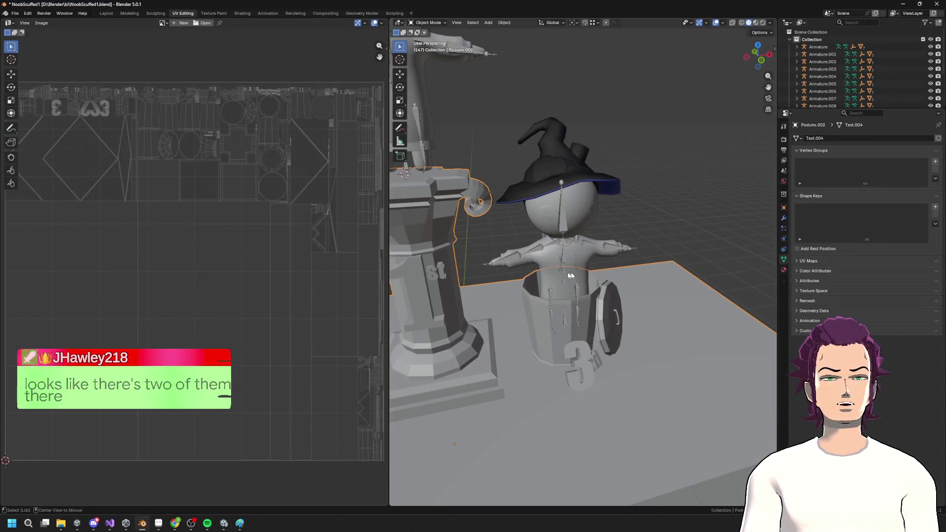
# Step: In Edit Mode, select the connected scroll volute piece and delete its faces
pyautogui.press('Tab')
pyautogui.press('KP_Decimal')
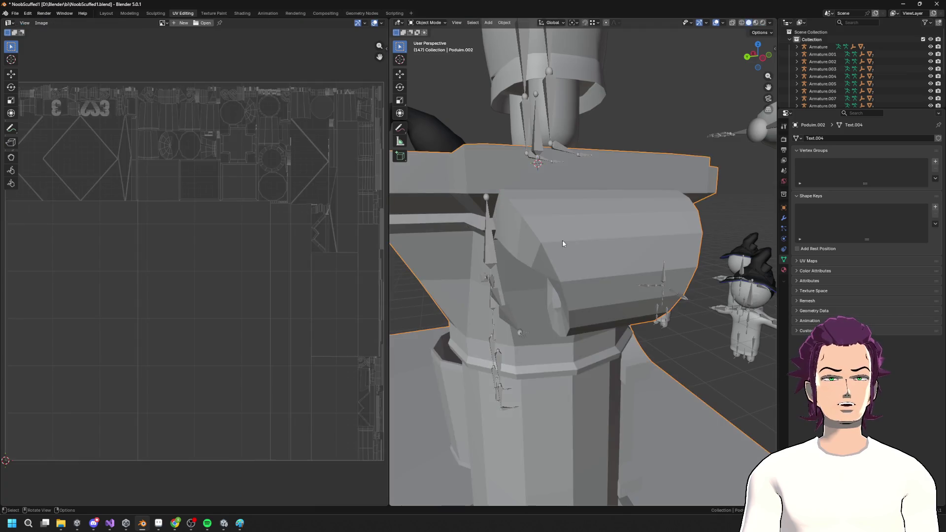
pyautogui.click(563, 242)
pyautogui.press('g')
pyautogui.press('Escape')
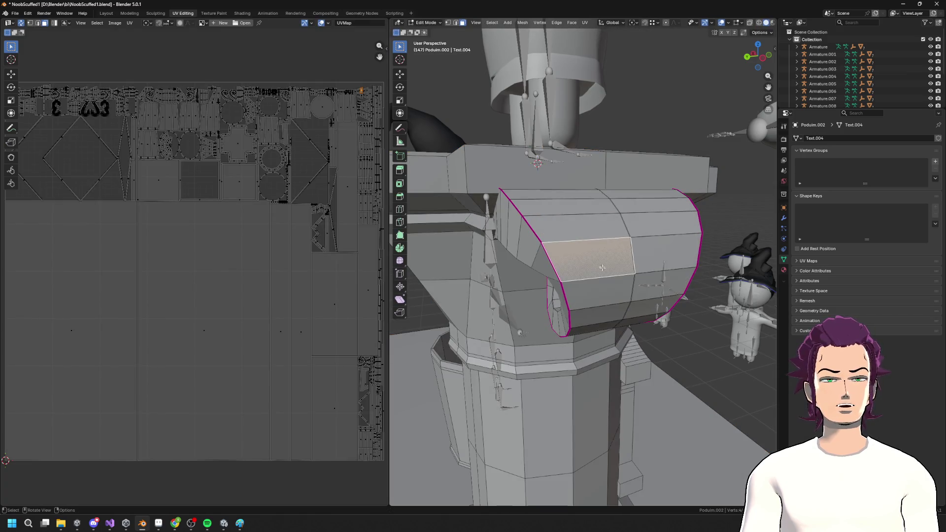
pyautogui.hotkey('ctrl', 'l')
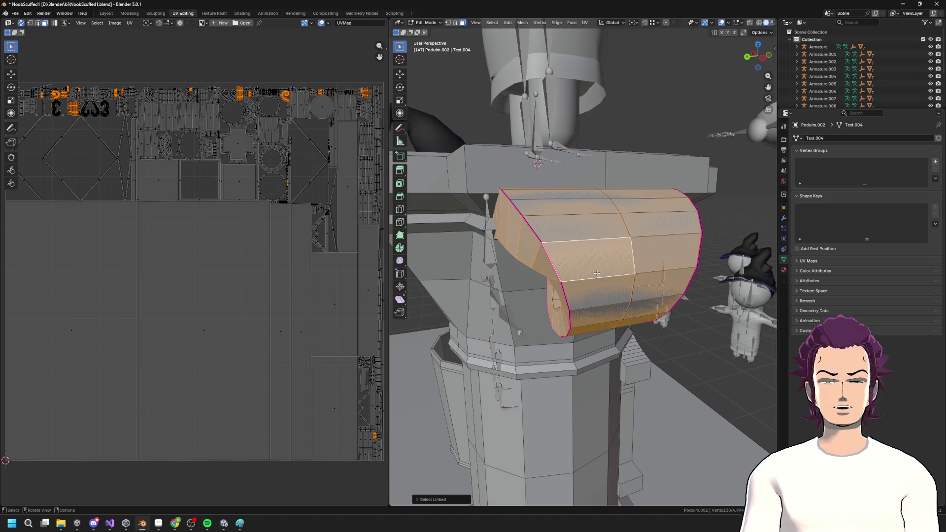
pyautogui.press('x')
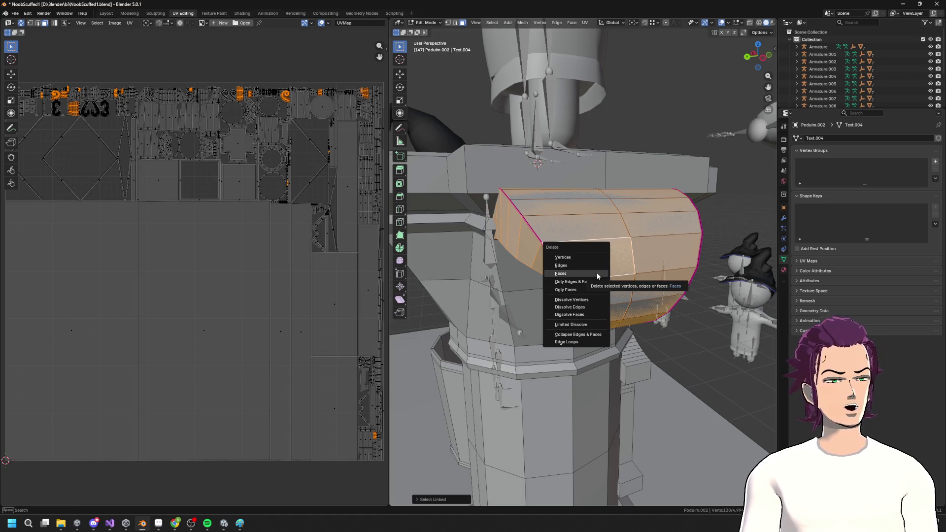
pyautogui.click(597, 275)
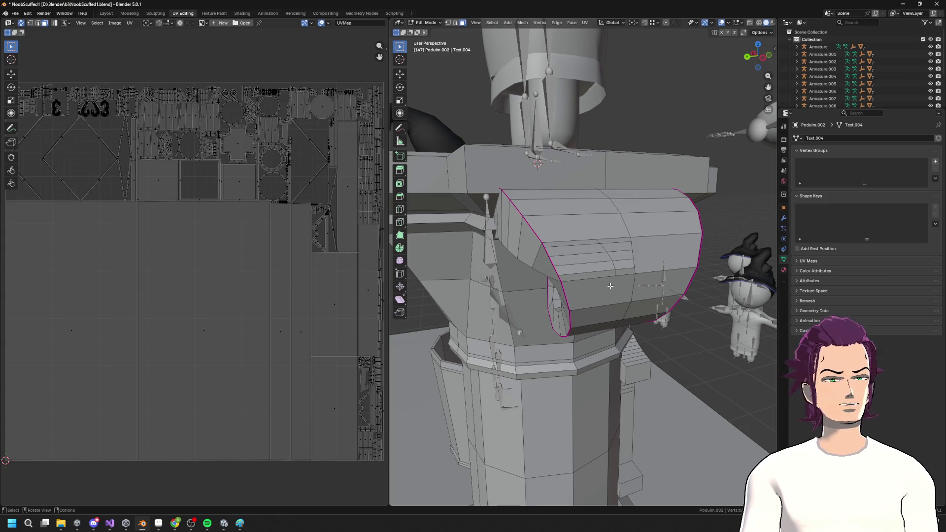
# Step: Undo the deletion and reposition the scroll's face and connected part
pyautogui.hotkey('ctrl', 'z')
pyautogui.press('g')
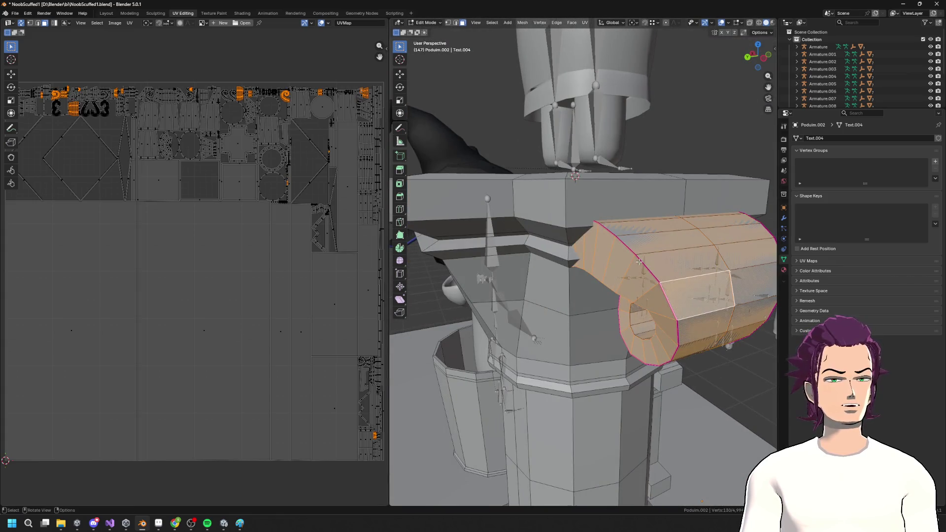
pyautogui.click(640, 262)
pyautogui.press('g')
pyautogui.click(676, 264)
pyautogui.hotkey('ctrl', 'l')
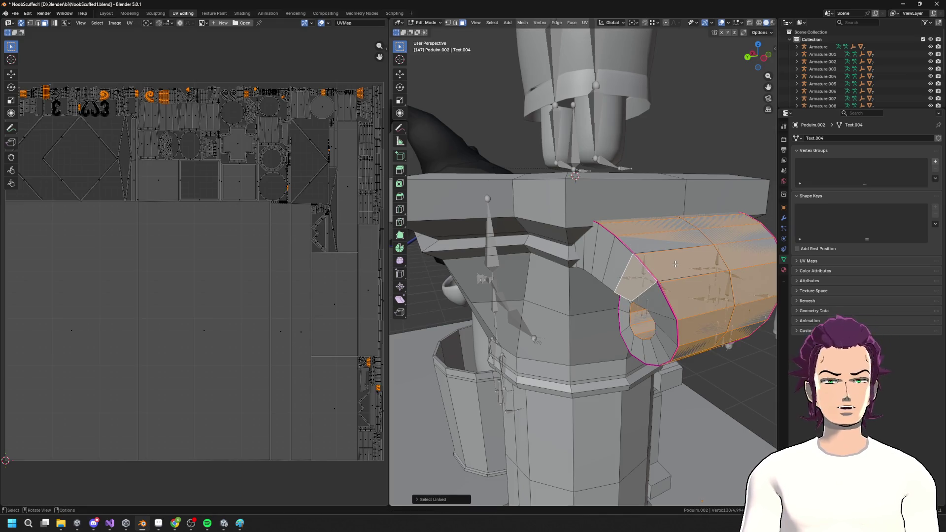
pyautogui.press('g')
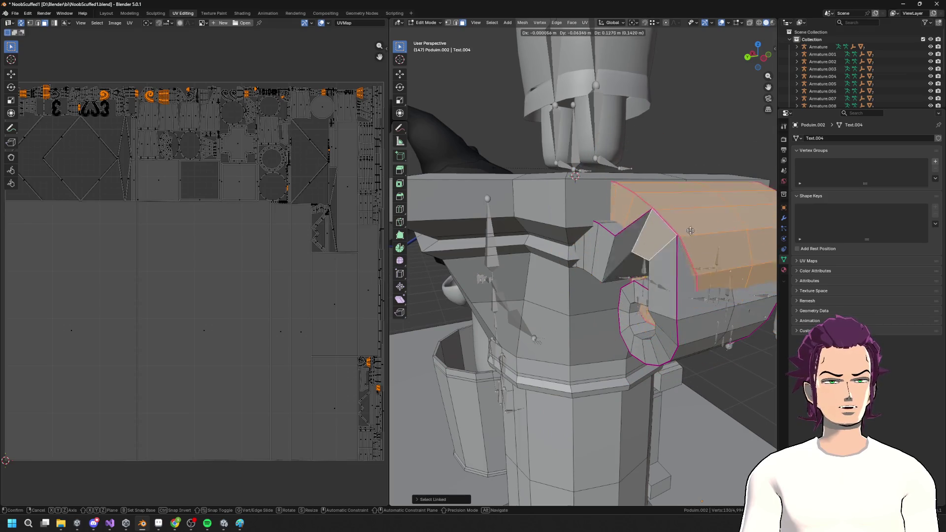
pyautogui.click(633, 257)
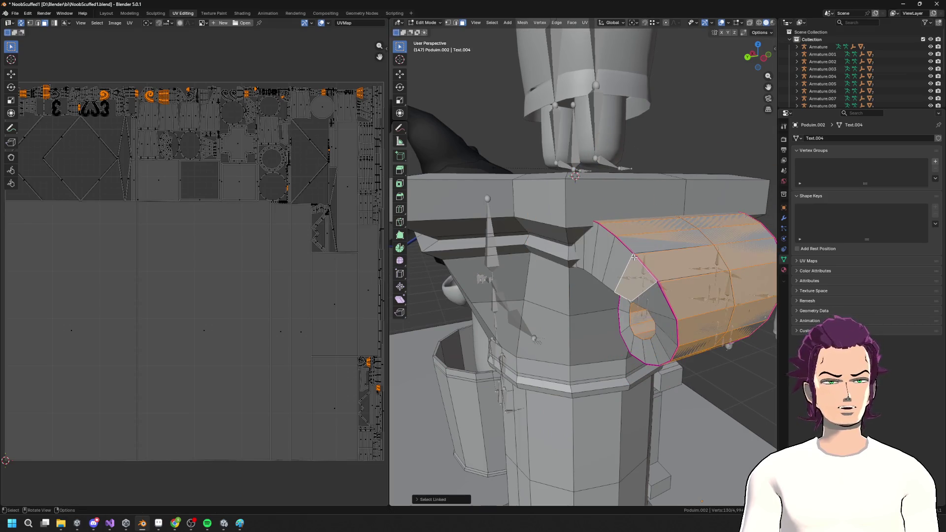
pyautogui.rightClick(634, 256)
pyautogui.hotkey('alt', 'a')
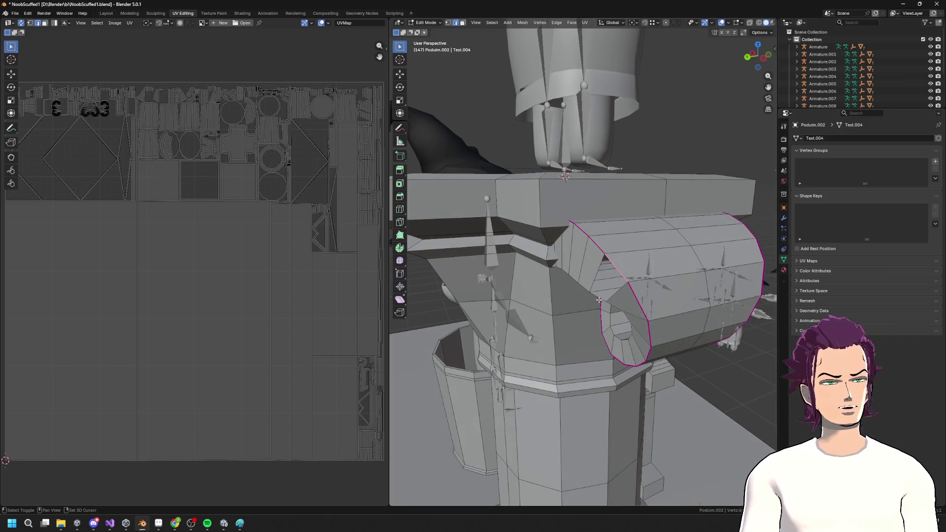
pyautogui.moveTo(602, 300)
pyautogui.mouseDown()
pyautogui.moveTo(664, 260)
pyautogui.moveTo(619, 283)
pyautogui.mouseUp()
pyautogui.scroll(6, 664, 260)
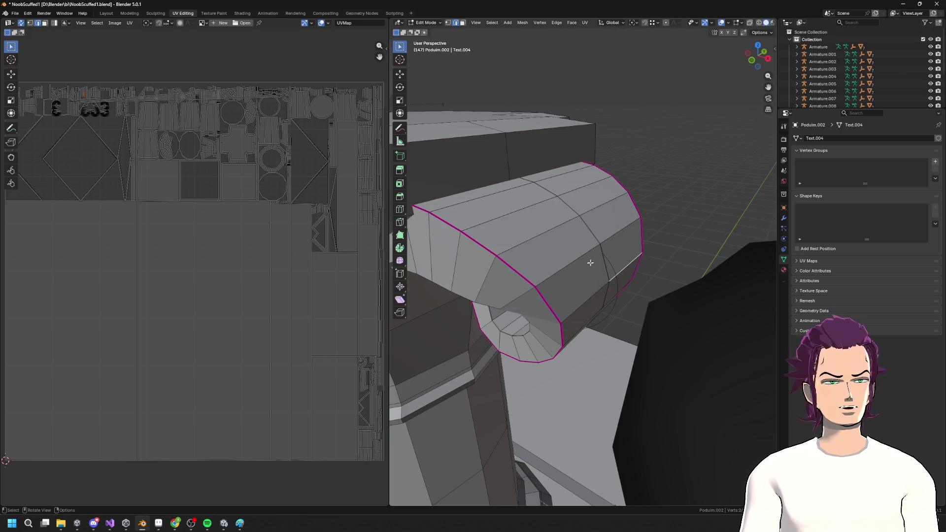
# Step: Delete the extra overlapping scroll piece, then select all objects and re-enter Edit Mode
pyautogui.hotkey('ctrl', 'l')
pyautogui.press('g')
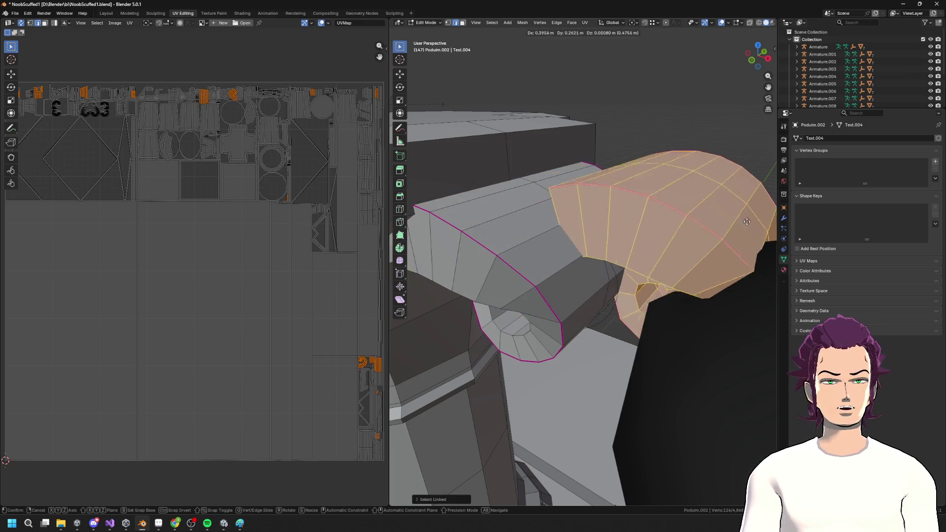
pyautogui.click(761, 118)
pyautogui.press('x')
pyautogui.click(761, 116)
pyautogui.scroll(-8, 556, 270)
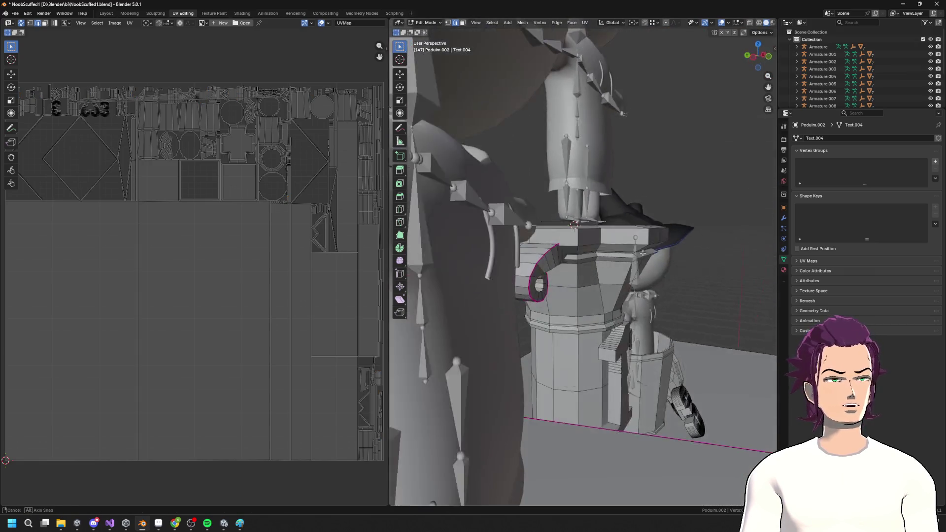
pyautogui.press('Tab')
pyautogui.press('a')
pyautogui.scroll(-8, 607, 262)
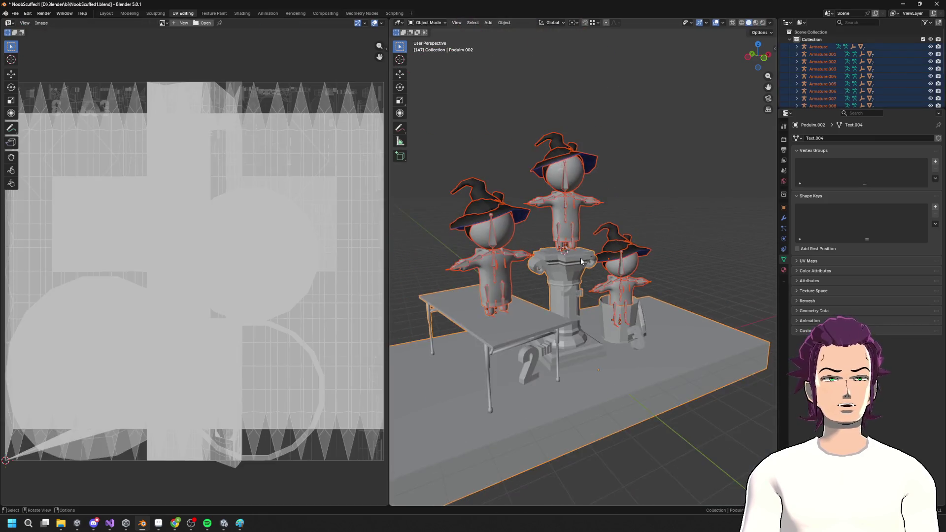
pyautogui.press('Tab')
pyautogui.scroll(4, 585, 318)
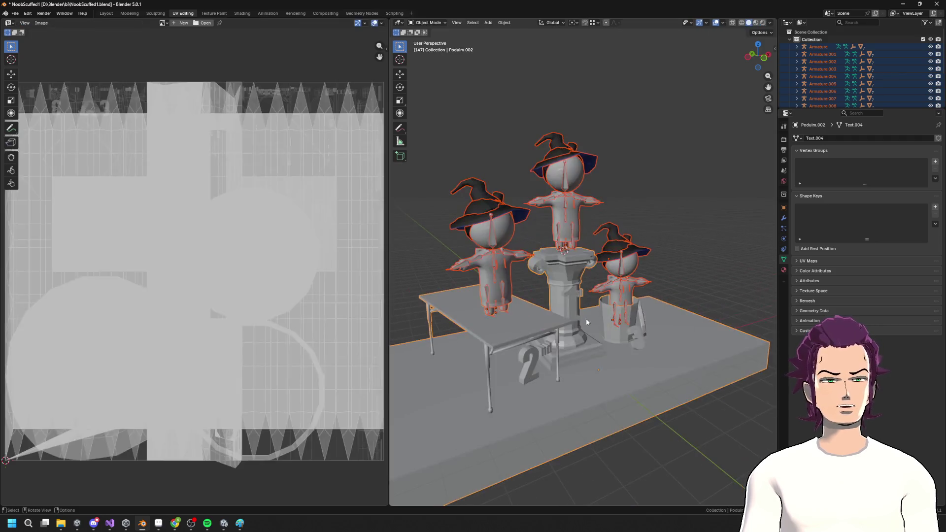
# Step: Export only the selected podium as FBX into the Unity project's assets
pyautogui.press('Tab')
pyautogui.click(589, 390)
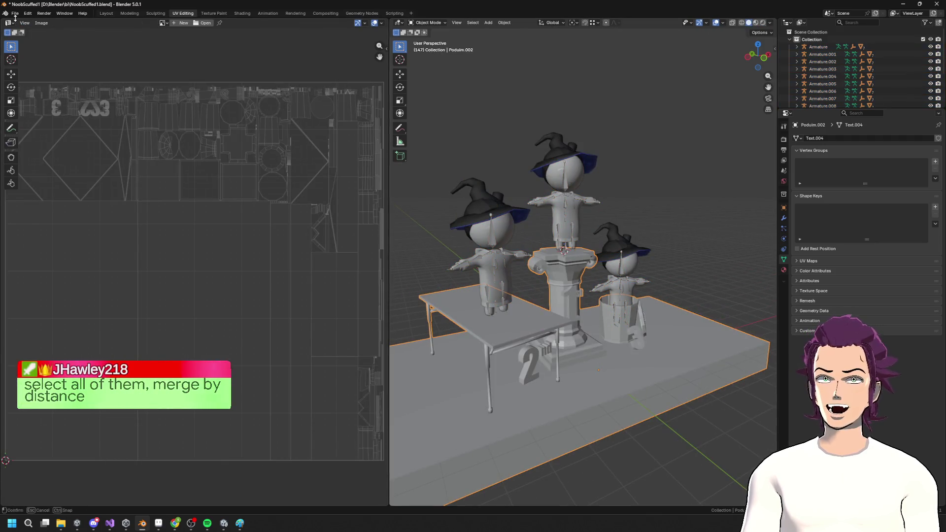
pyautogui.click(16, 14)
pyautogui.moveTo(45, 125)
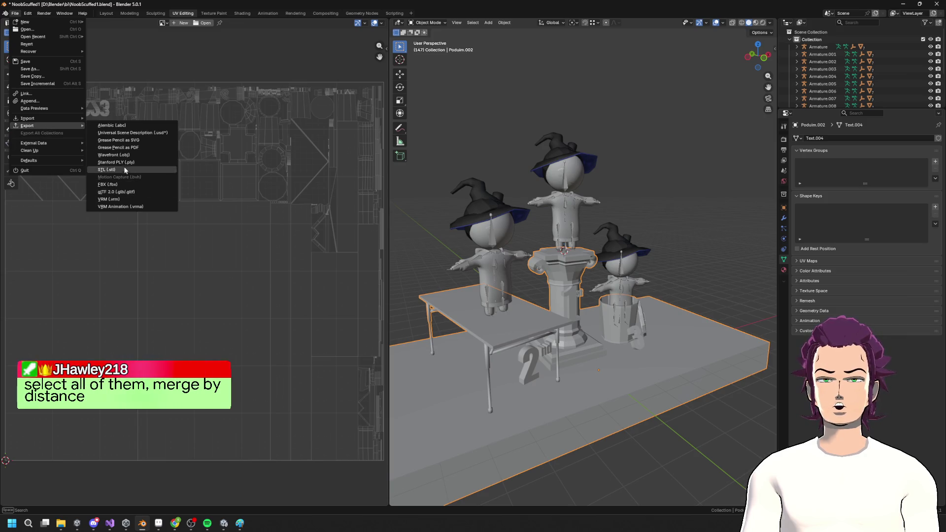
pyautogui.click(120, 185)
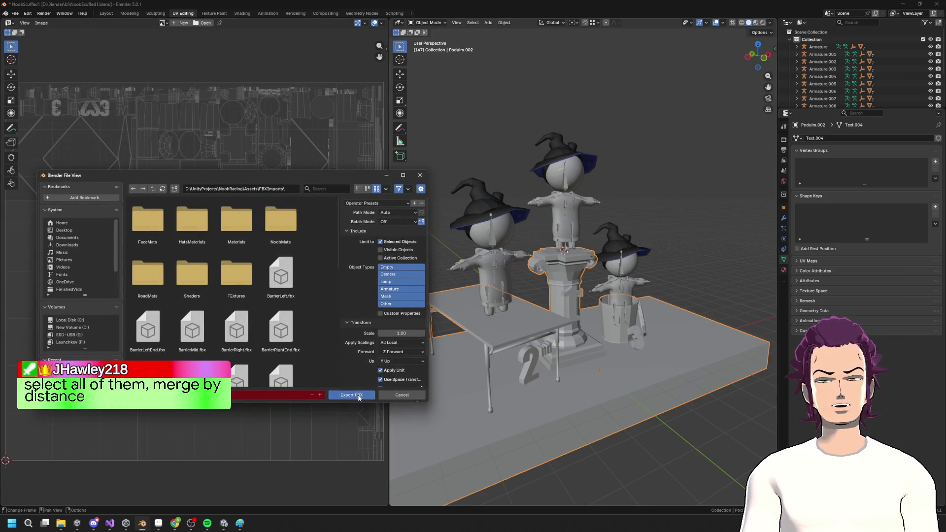
pyautogui.click(353, 393)
pyautogui.hotkey('alt', 'Tab')
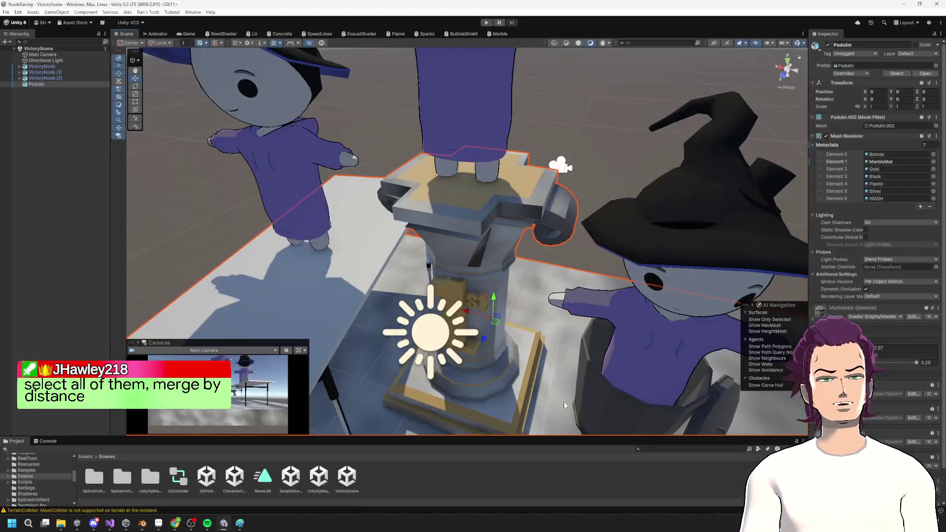
# Step: Orbit around the re-imported podium to inspect its scroll volutes, then deselect it
pyautogui.moveTo(542, 298)
pyautogui.mouseDown()
pyautogui.moveTo(572, 328)
pyautogui.moveTo(453, 201)
pyautogui.mouseUp()
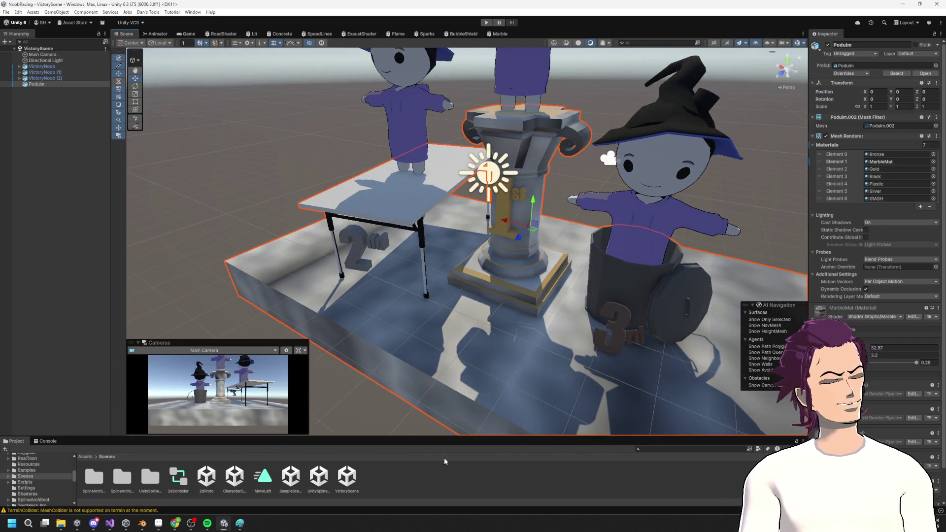
pyautogui.moveTo(493, 247)
pyautogui.mouseDown()
pyautogui.moveTo(525, 202)
pyautogui.moveTo(413, 310)
pyautogui.moveTo(486, 266)
pyautogui.moveTo(458, 236)
pyautogui.moveTo(467, 221)
pyautogui.mouseUp()
pyautogui.click(525, 202)
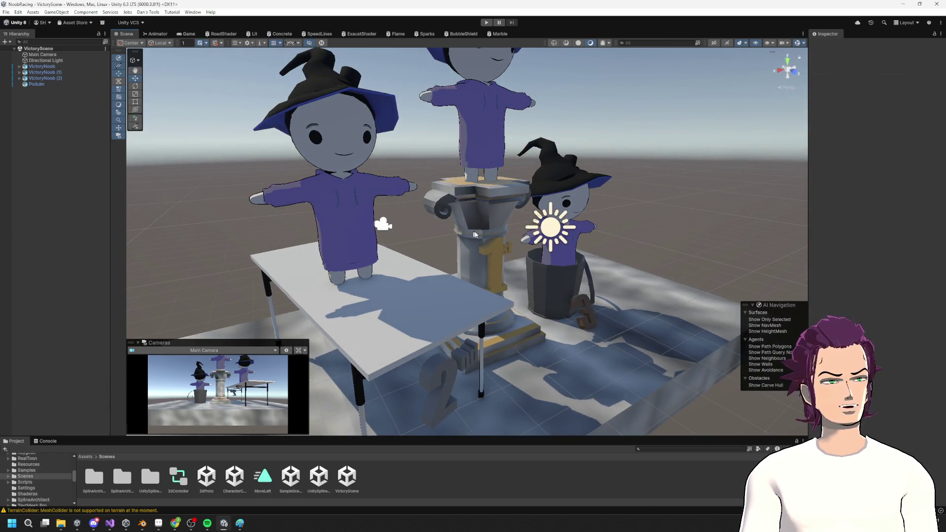
pyautogui.hotkey('alt', 'Tab')
# Step: Select both scroll volutes and apply Shade Smooth
pyautogui.scroll(5, 512, 281)
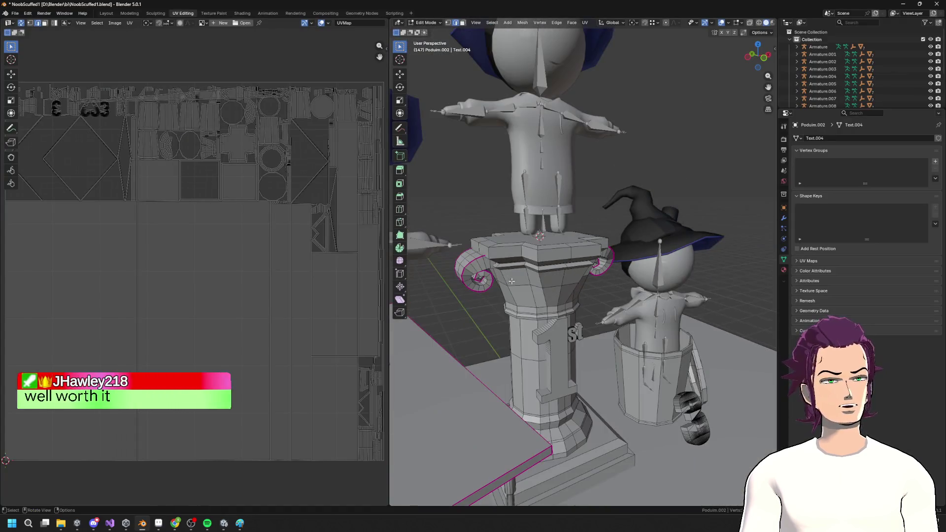
pyautogui.hotkey('ctrl', 'l')
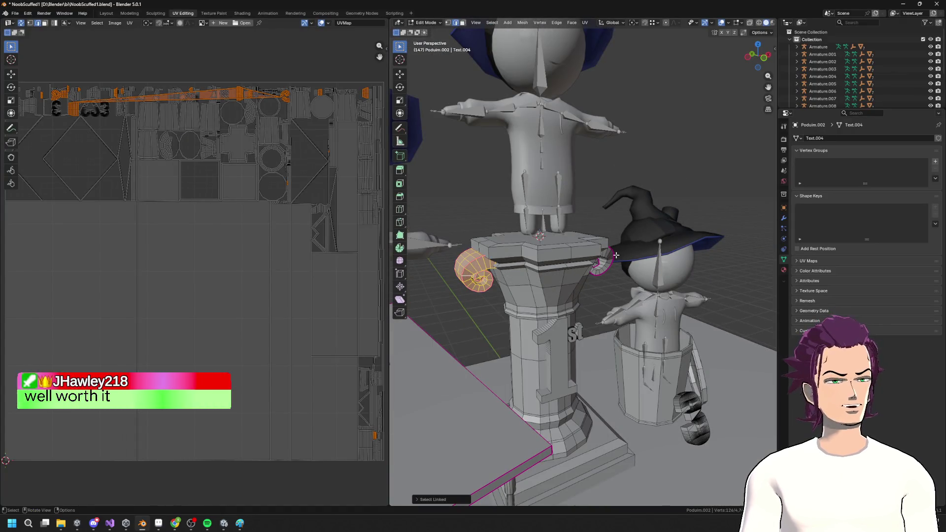
pyautogui.press('l')
pyautogui.press('F3')
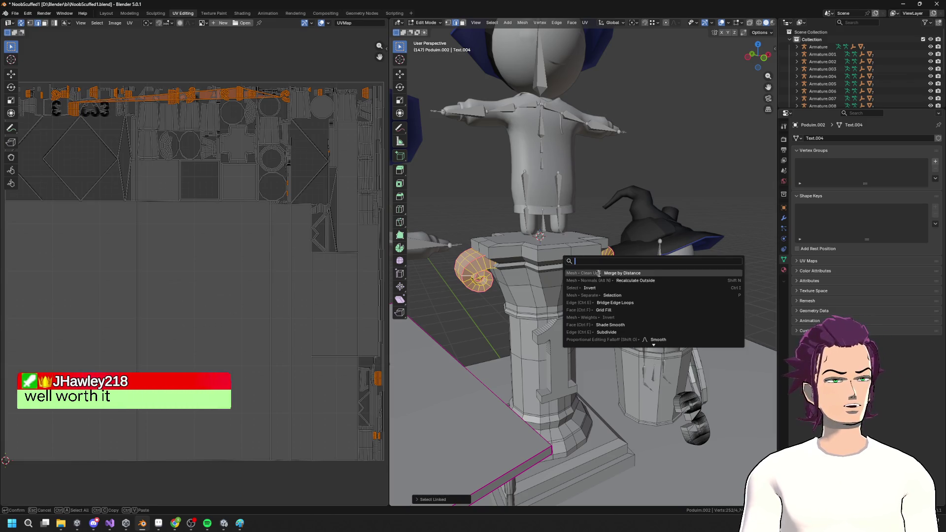
pyautogui.click(616, 325)
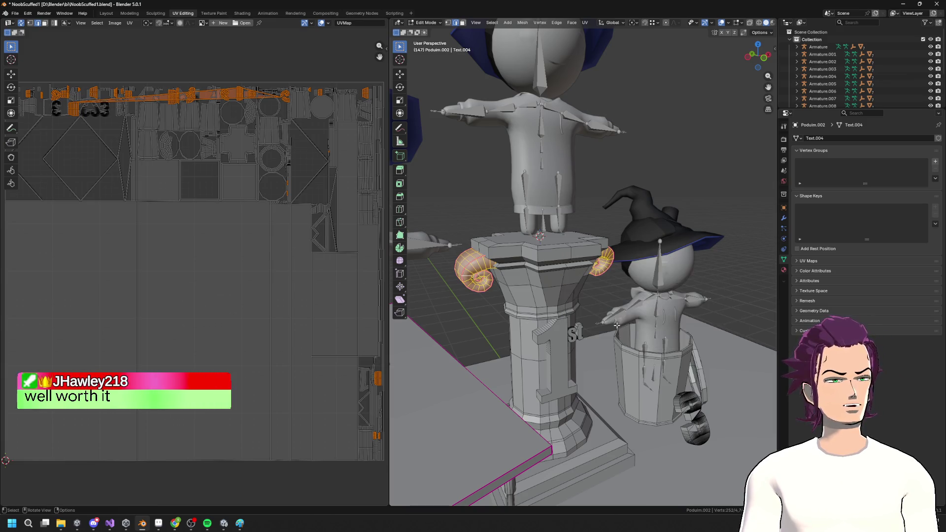
# Step: Clear the scroll selection and minimise Blender to bring Unity forward
pyautogui.scroll(4, 618, 318)
pyautogui.press('Tab')
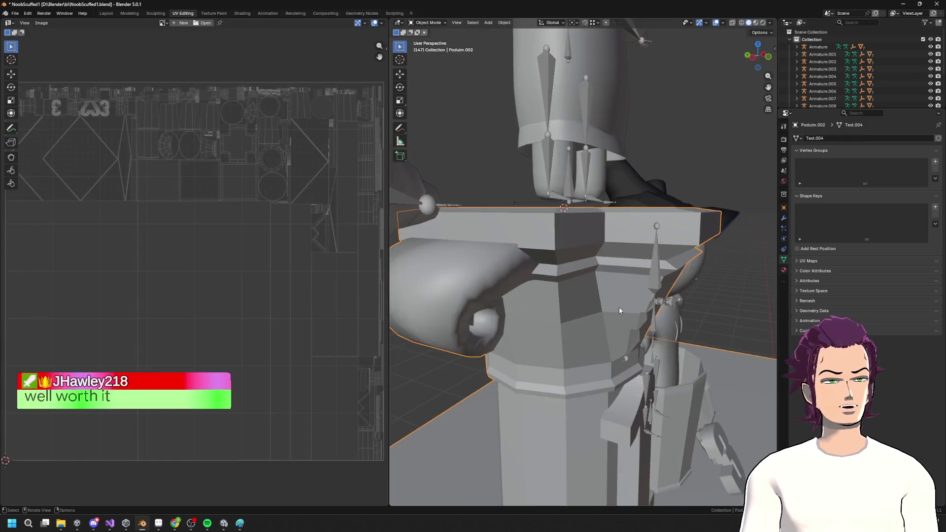
pyautogui.scroll(-3, 619, 309)
pyautogui.press('Tab')
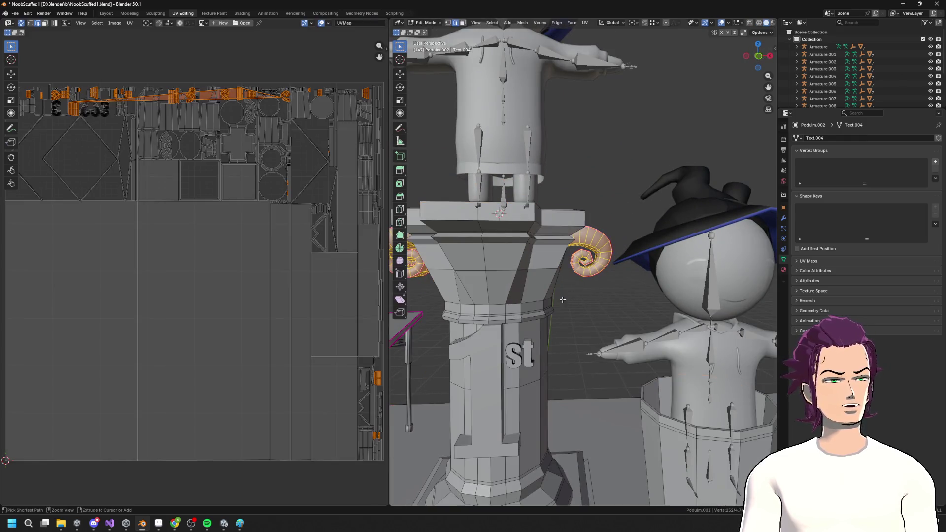
pyautogui.click(629, 164)
pyautogui.scroll(4, 600, 217)
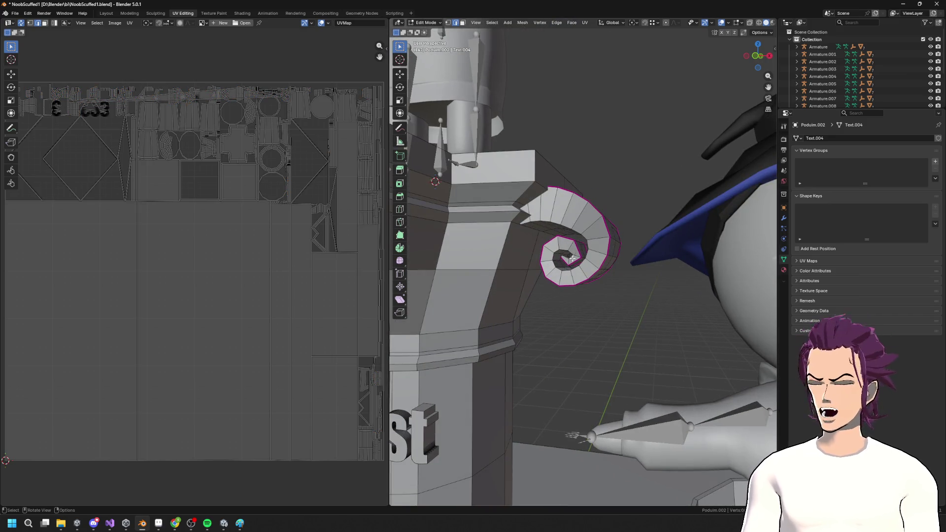
pyautogui.click(904, 3)
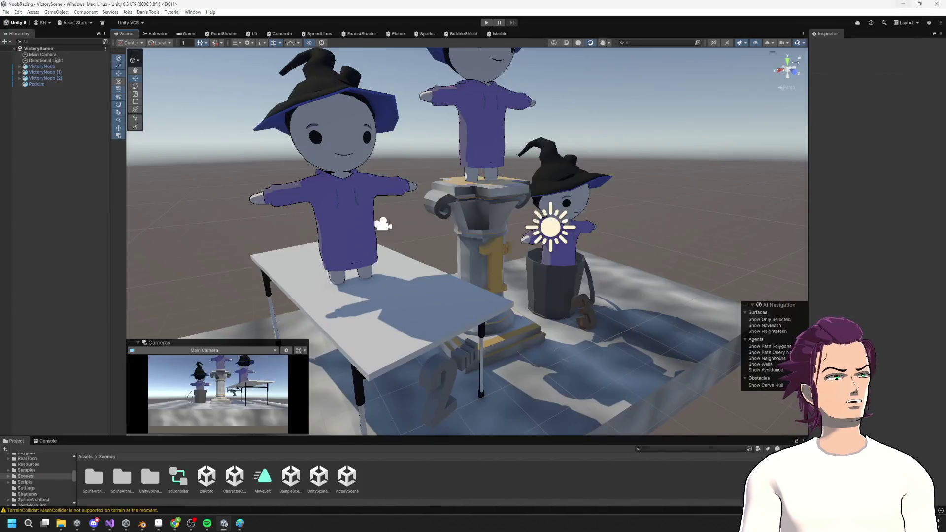
# Step: Pan and orbit Unity's view around the pillar, then select an edge loop on Blender's curled scroll
pyautogui.moveTo(514, 245); pyautogui.dragTo(495, 239)
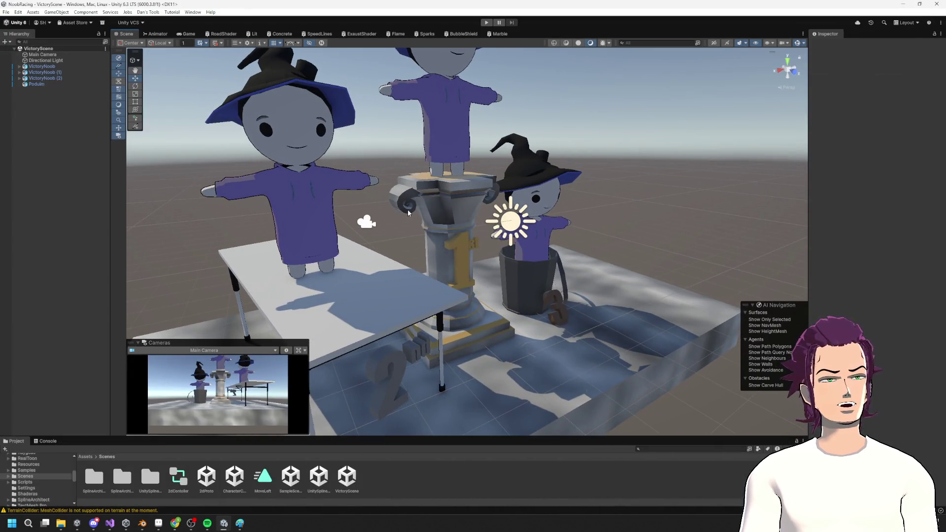
pyautogui.moveTo(407, 209)
pyautogui.mouseDown()
pyautogui.moveTo(710, 199)
pyautogui.moveTo(577, 229)
pyautogui.moveTo(586, 237)
pyautogui.moveTo(548, 256)
pyautogui.mouseUp()
pyautogui.hotkey('alt', 'Tab')
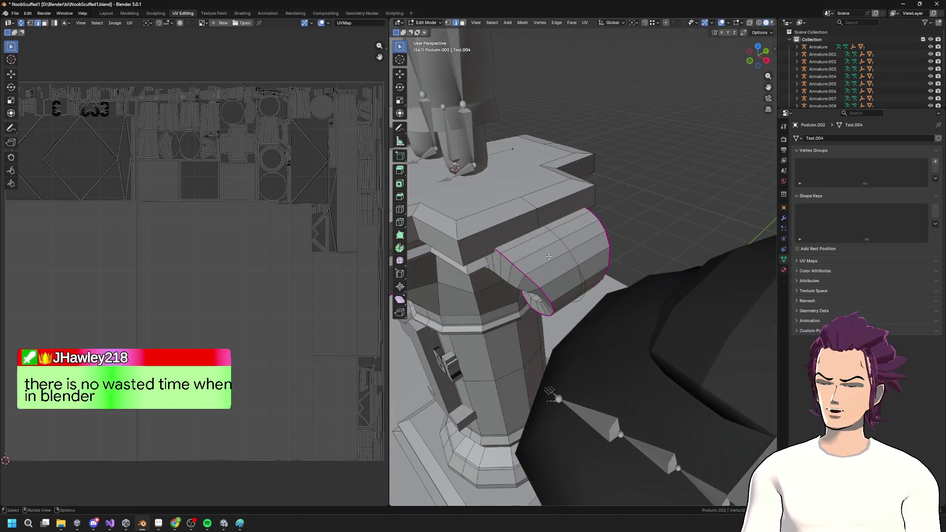
pyautogui.keyDown('alt'); pyautogui.click(548, 263); pyautogui.keyUp('alt')
# Step: Select rings of faces on the curl and across the pillar front in face mode
pyautogui.keyDown('alt'); pyautogui.click(534, 251); pyautogui.keyUp('alt')
pyautogui.press('3')
pyautogui.keyDown('alt'); pyautogui.click(557, 253); pyautogui.keyUp('alt')
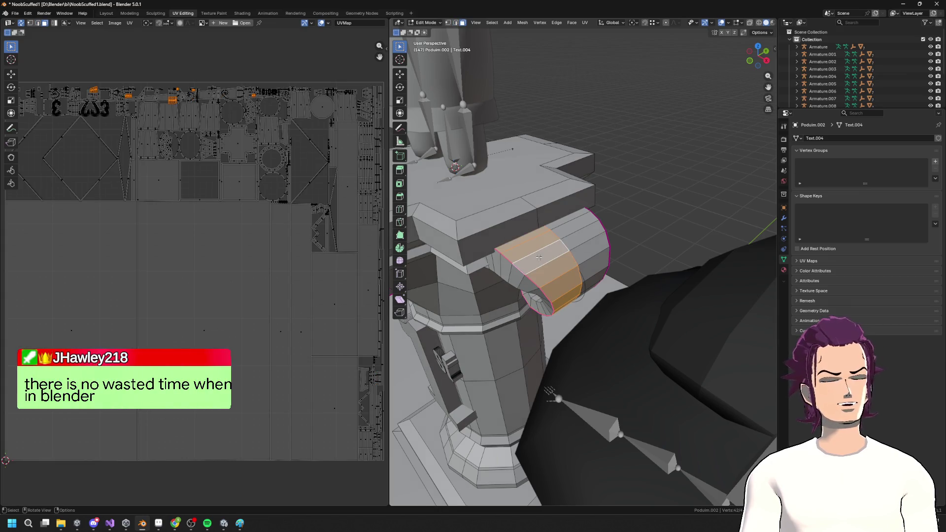
pyautogui.keyDown('alt'); pyautogui.click(573, 247); pyautogui.keyUp('alt')
pyautogui.moveTo(574, 247)
pyautogui.mouseDown()
pyautogui.moveTo(572, 271)
pyautogui.moveTo(657, 356)
pyautogui.mouseUp()
pyautogui.keyDown('alt'); pyautogui.click(641, 375); pyautogui.keyUp('alt')
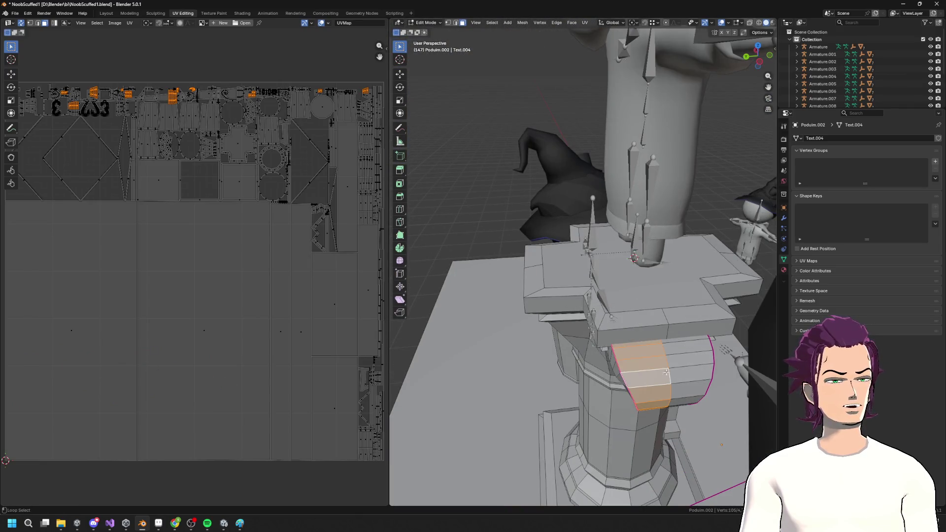
pyautogui.keyDown('alt'); pyautogui.keyDown('shift'); pyautogui.click(680, 364); pyautogui.keyUp('shift'); pyautogui.keyUp('alt')
pyautogui.press('F3')
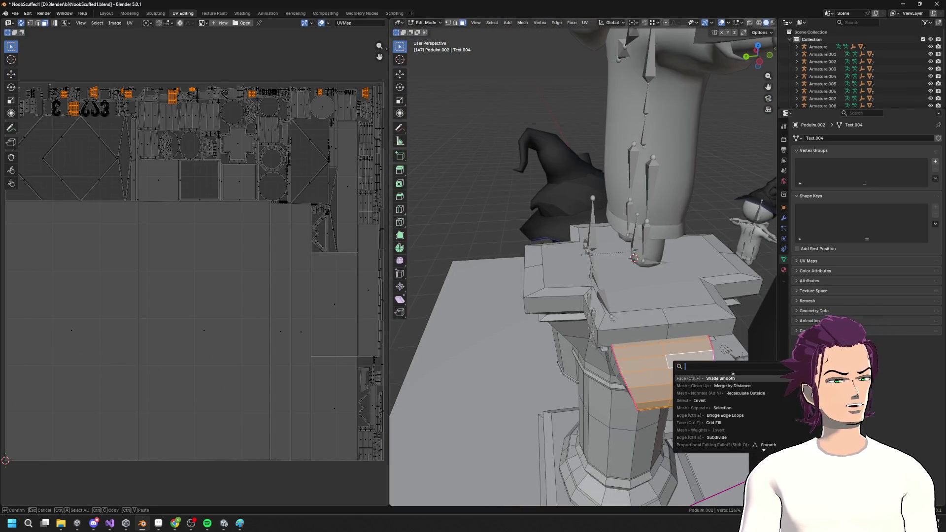
pyautogui.press('Tab')
pyautogui.moveTo(620, 344); pyautogui.dragTo(581, 312)
# Step: Select the whole spiral volute and apply Shade Smooth
pyautogui.press('Tab')
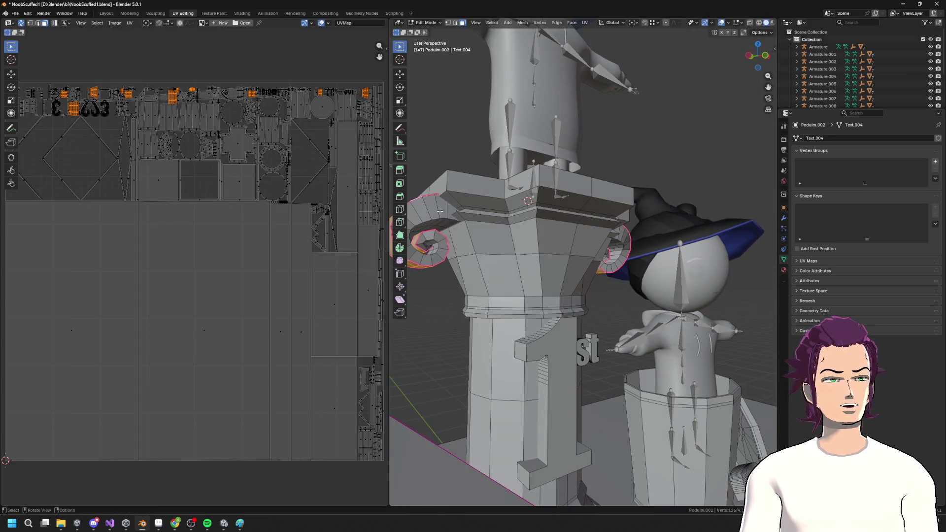
pyautogui.press('l')
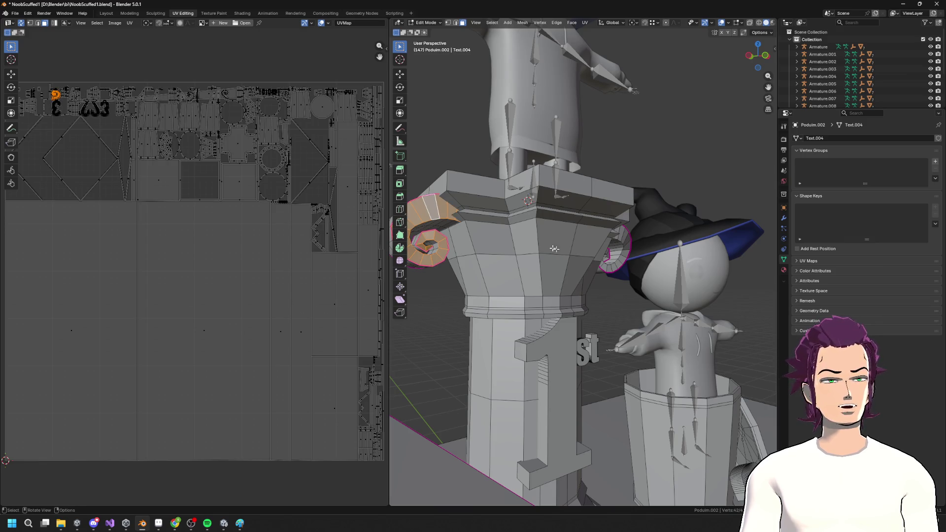
pyautogui.press('F3')
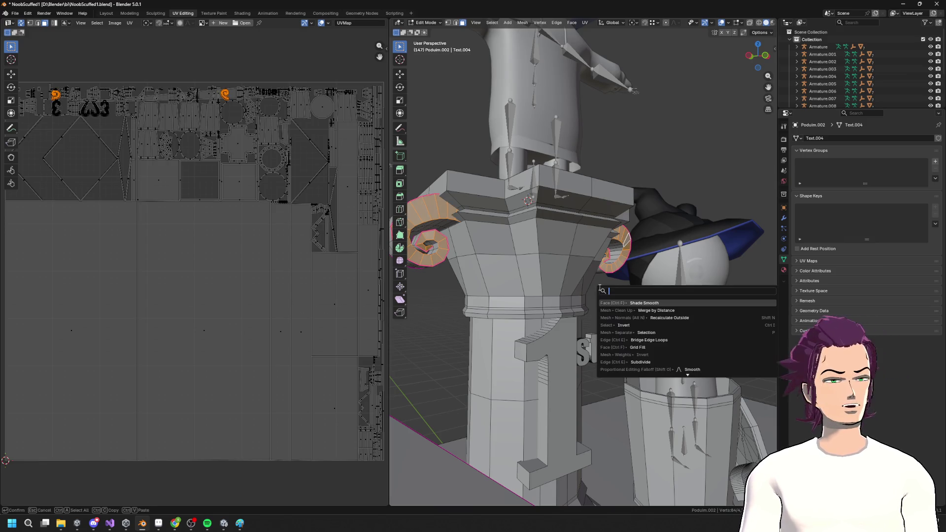
pyautogui.click(645, 302)
pyautogui.press('Tab')
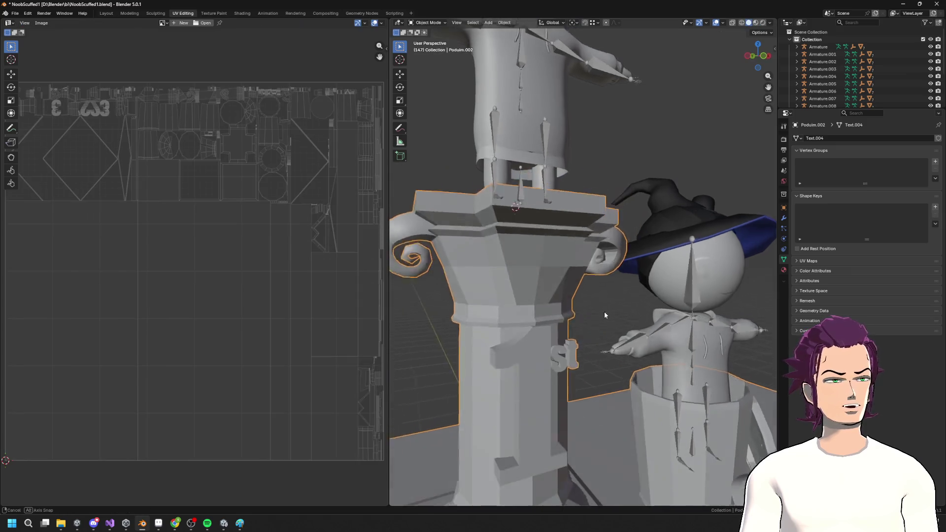
pyautogui.press('Tab')
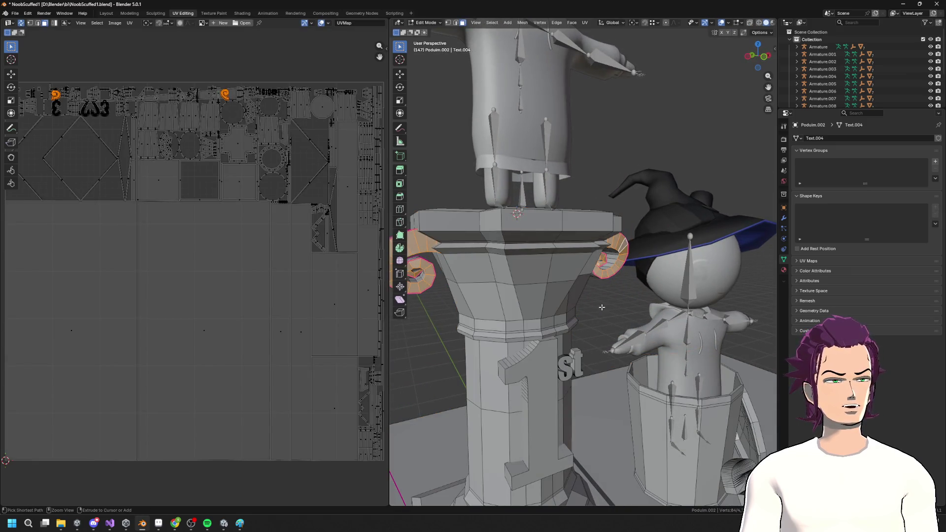
# Step: Select and frame the spiral volute faces, then search operators for 'hard'
pyautogui.click(577, 288)
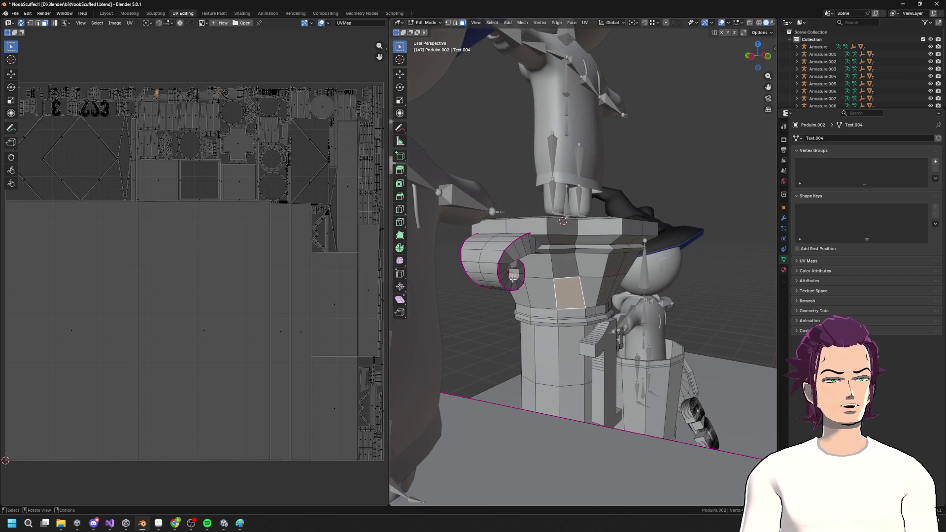
pyautogui.keyDown('ctrl'); pyautogui.click(515, 258); pyautogui.keyUp('ctrl')
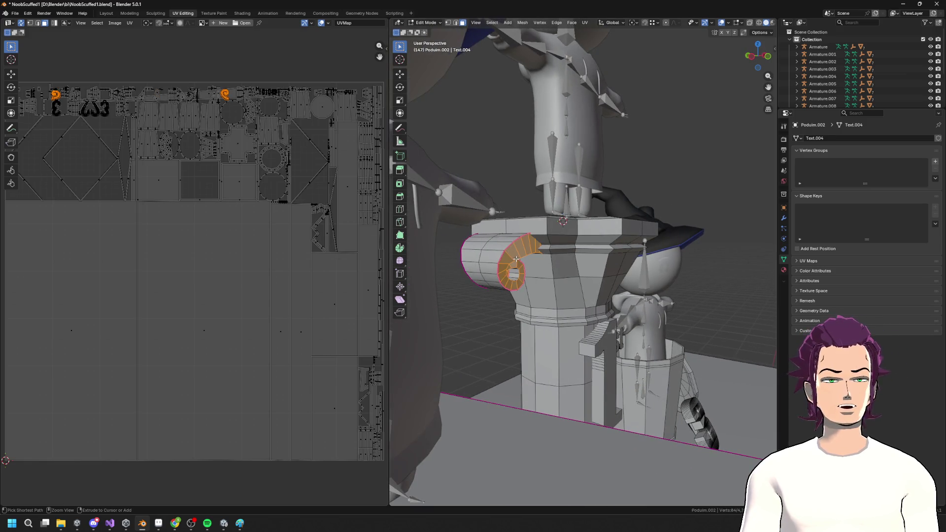
pyautogui.moveTo(541, 267); pyautogui.dragTo(524, 262)
pyautogui.press('F3')
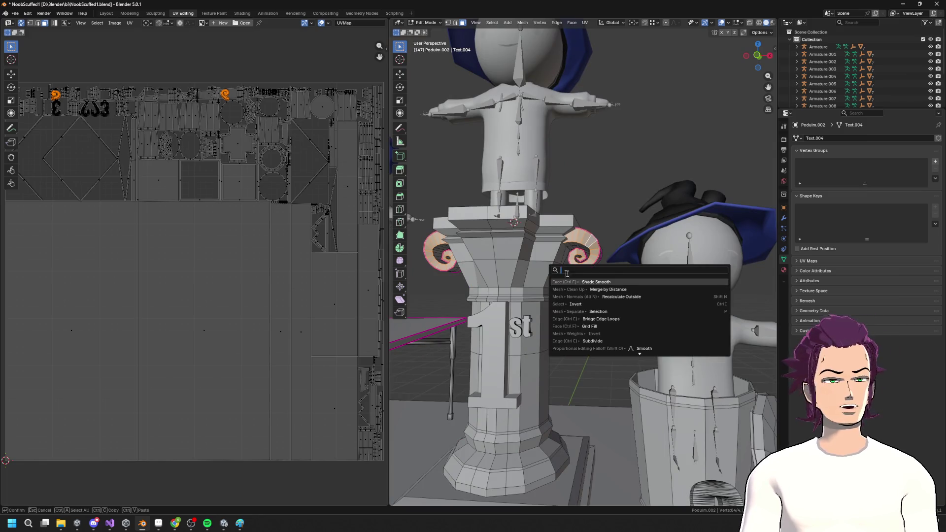
pyautogui.press('Escape')
pyautogui.press('KP_Decimal')
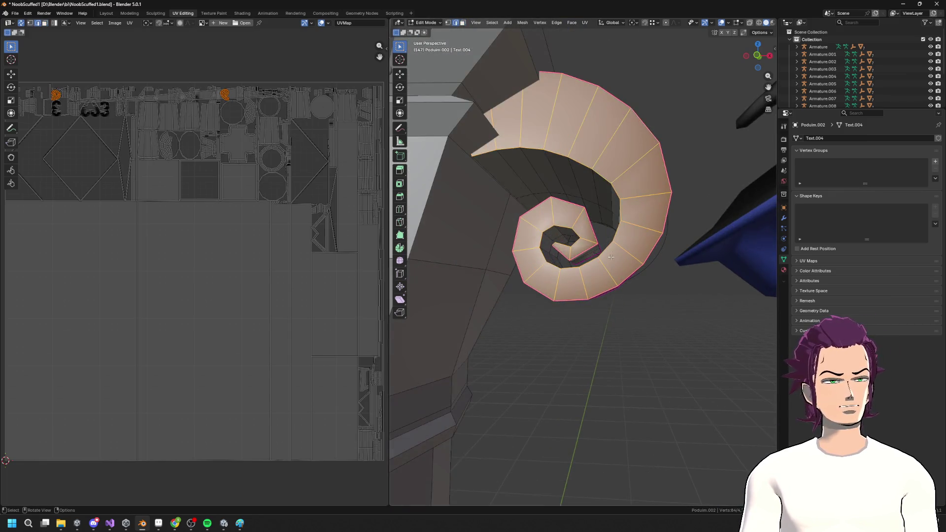
pyautogui.press('F3')
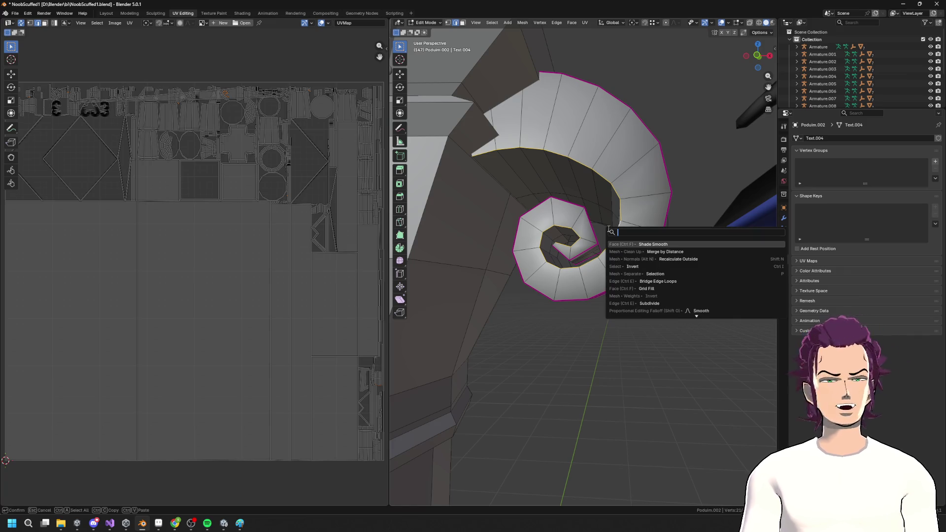
pyautogui.write('hard')
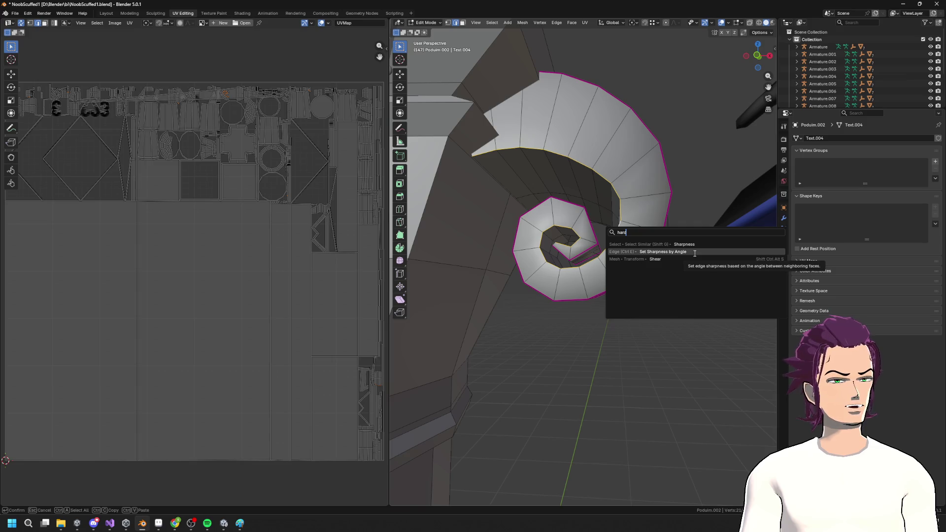
# Step: Mark the scroll volute's steep-angled edges sharp using Set Sharpness by Angle
pyautogui.click(694, 253)
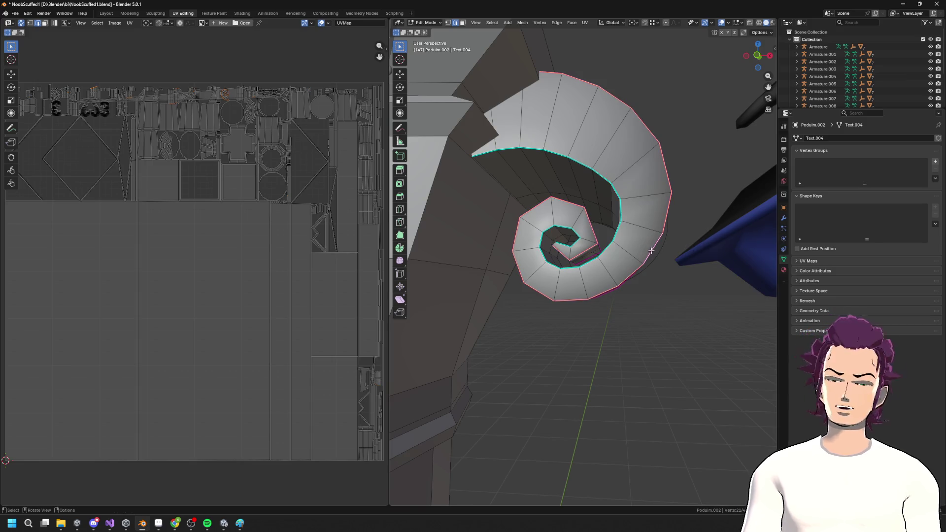
pyautogui.press('F3')
pyautogui.click(711, 265)
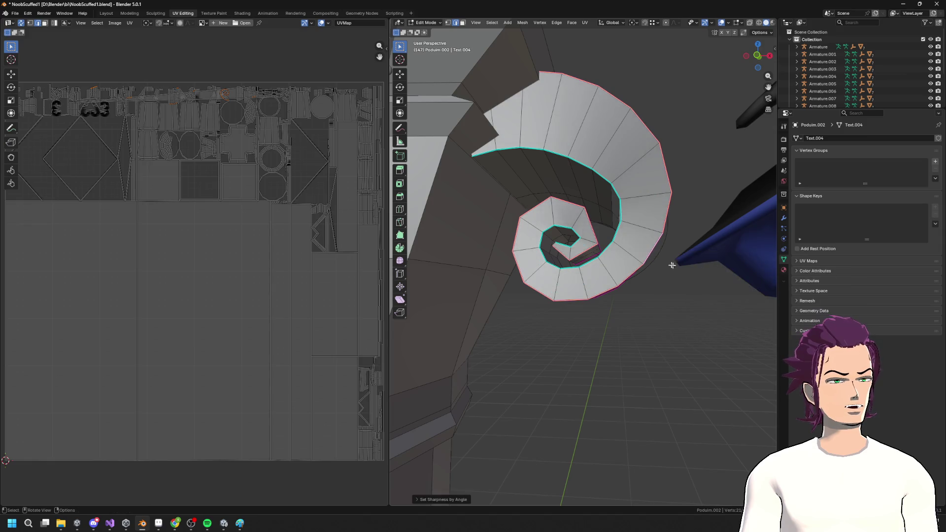
# Step: Turn the view toward the podium's volute and mark the selected edges sharp
pyautogui.press('Tab')
pyautogui.scroll(-5, 660, 227)
pyautogui.moveTo(653, 238)
pyautogui.mouseDown()
pyautogui.moveTo(524, 254)
pyautogui.moveTo(616, 243)
pyautogui.moveTo(644, 306)
pyautogui.mouseUp()
pyautogui.scroll(-3, 625, 271)
pyautogui.scroll(3, 610, 295)
pyautogui.press('Tab')
pyautogui.moveTo(562, 288); pyautogui.dragTo(513, 272)
pyautogui.scroll(4, 493, 270)
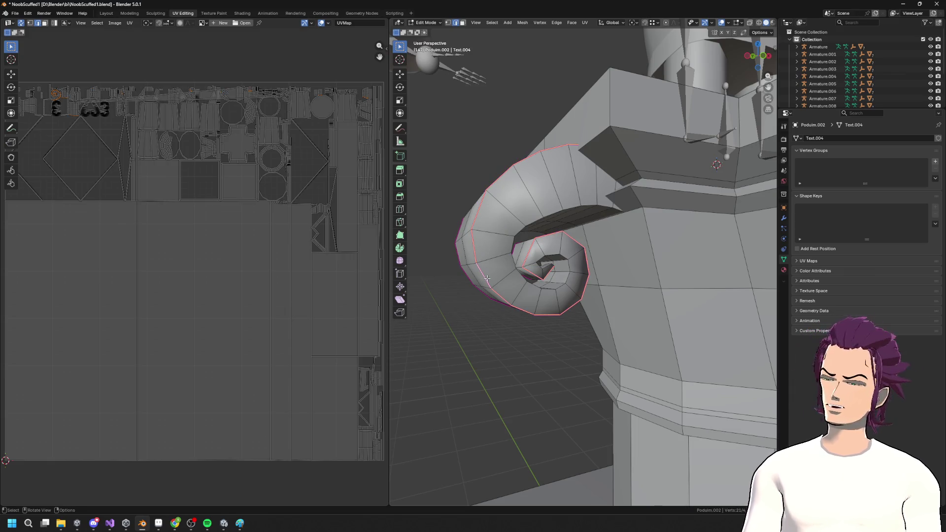
pyautogui.hotkey('ctrl', 'e')
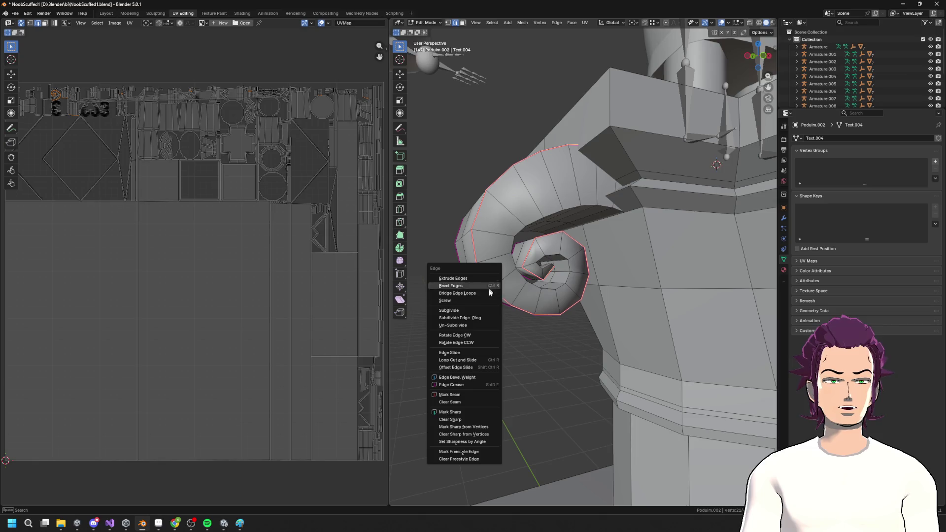
pyautogui.click(463, 413)
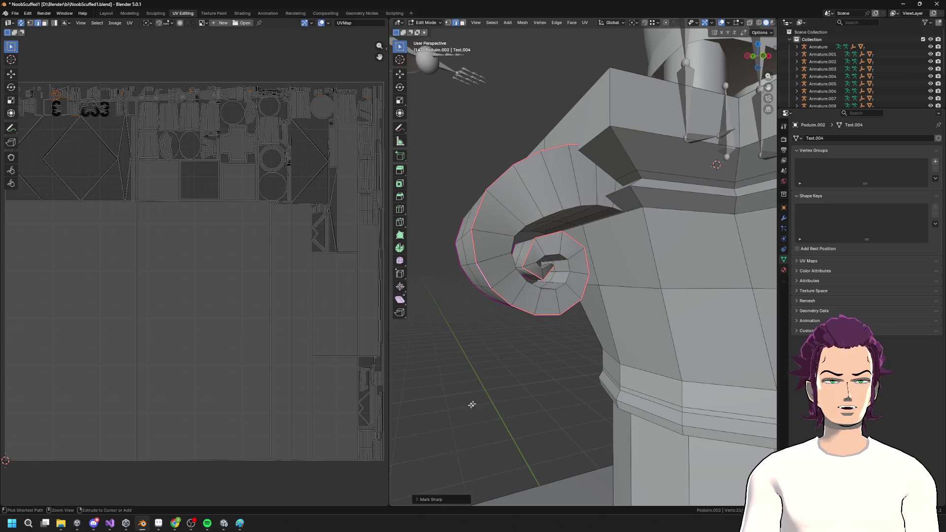
# Step: Select the volute's inner spiral edge loop and mark it sharp
pyautogui.keyDown('alt'); pyautogui.click(542, 291); pyautogui.keyUp('alt')
pyautogui.hotkey('ctrl', 'e')
pyautogui.click(545, 302)
pyautogui.scroll(-3, 566, 312)
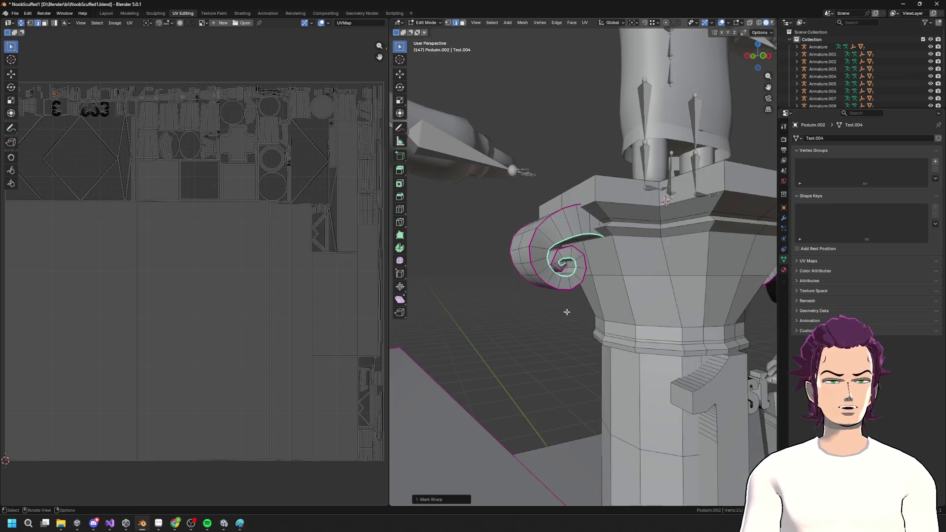
pyautogui.press('Tab')
pyautogui.scroll(-8, 574, 325)
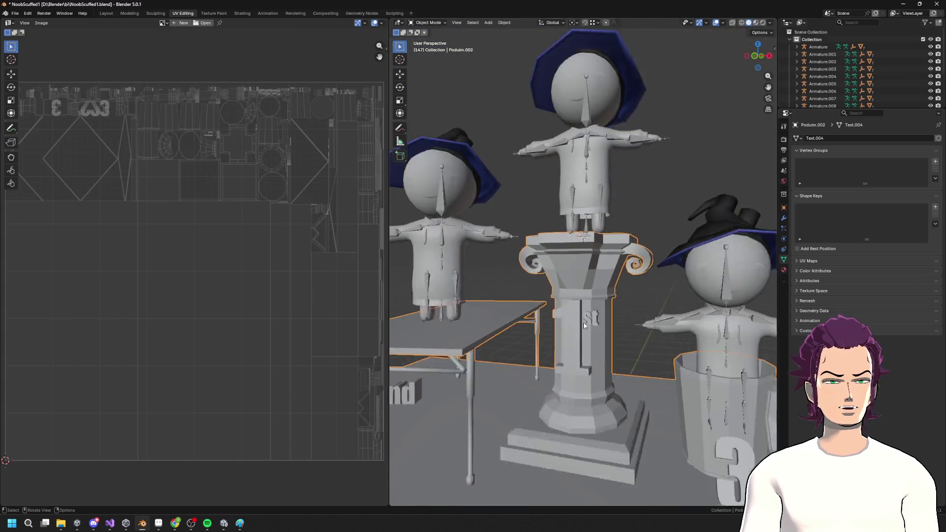
pyautogui.press('Tab')
pyautogui.scroll(6, 629, 287)
pyautogui.scroll(-5, 630, 287)
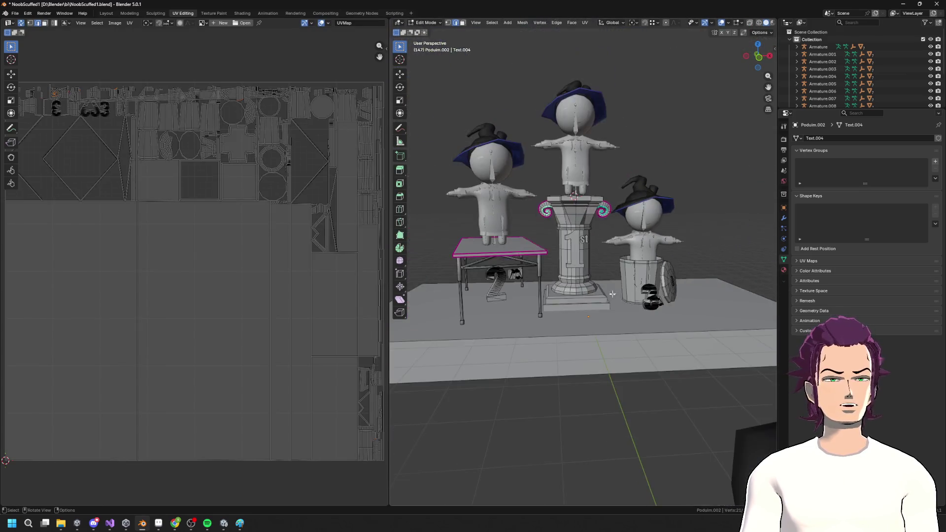
pyautogui.press('Tab')
pyautogui.scroll(5, 555, 270)
pyautogui.press('Tab')
pyautogui.scroll(2, 578, 297)
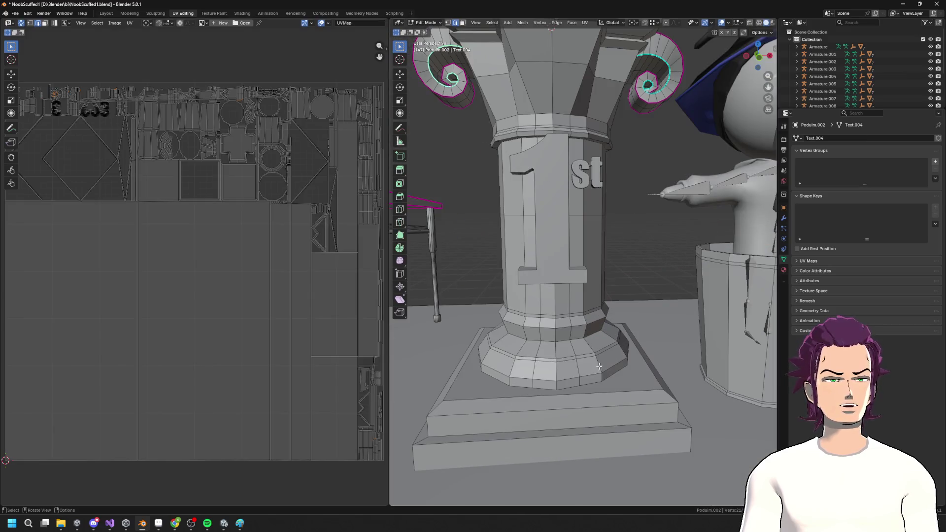
pyautogui.keyDown('alt'); pyautogui.click(533, 319); pyautogui.keyUp('alt')
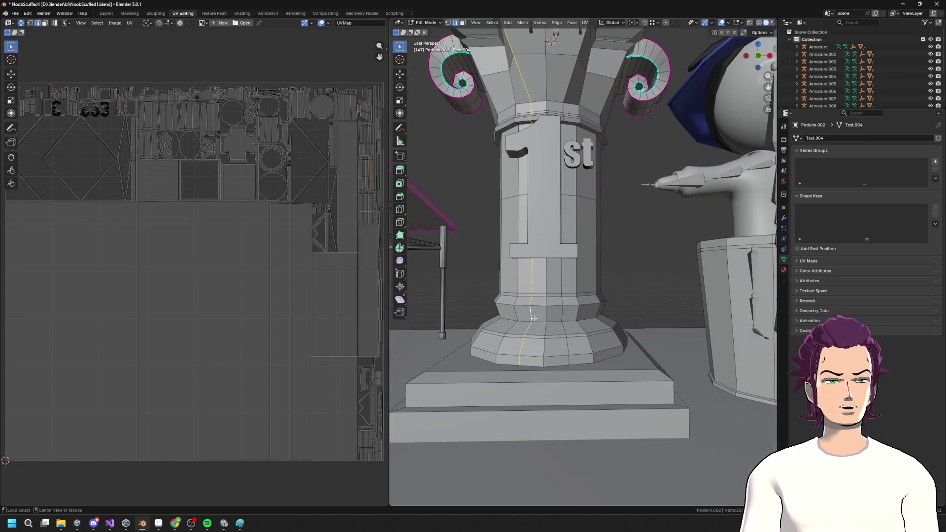
pyautogui.keyDown('alt'); pyautogui.click(539, 322); pyautogui.keyUp('alt')
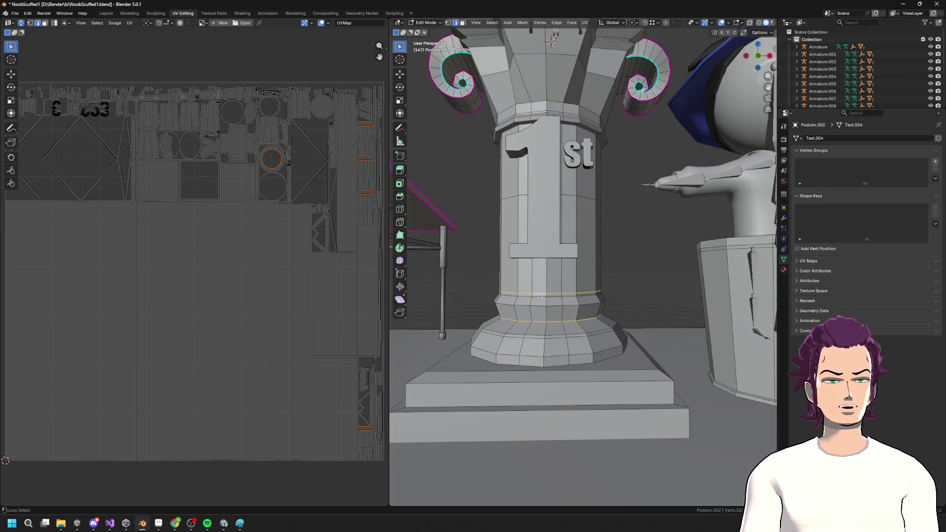
# Step: Mark the column-top, upper column and top-block edge loops as sharp
pyautogui.keyDown('alt'); pyautogui.keyDown('shift'); pyautogui.click(575, 127); pyautogui.keyUp('shift'); pyautogui.keyUp('alt')
pyautogui.scroll(3, 562, 148)
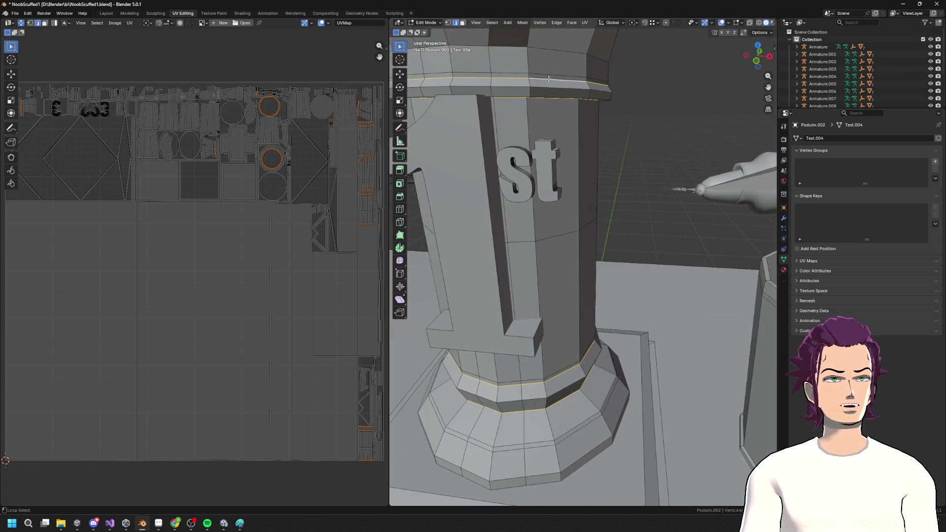
pyautogui.keyDown('shift'); pyautogui.scroll(5, 549, 79); pyautogui.keyUp('shift')
pyautogui.keyDown('alt'); pyautogui.keyDown('shift'); pyautogui.click(589, 79); pyautogui.keyUp('shift'); pyautogui.keyUp('alt')
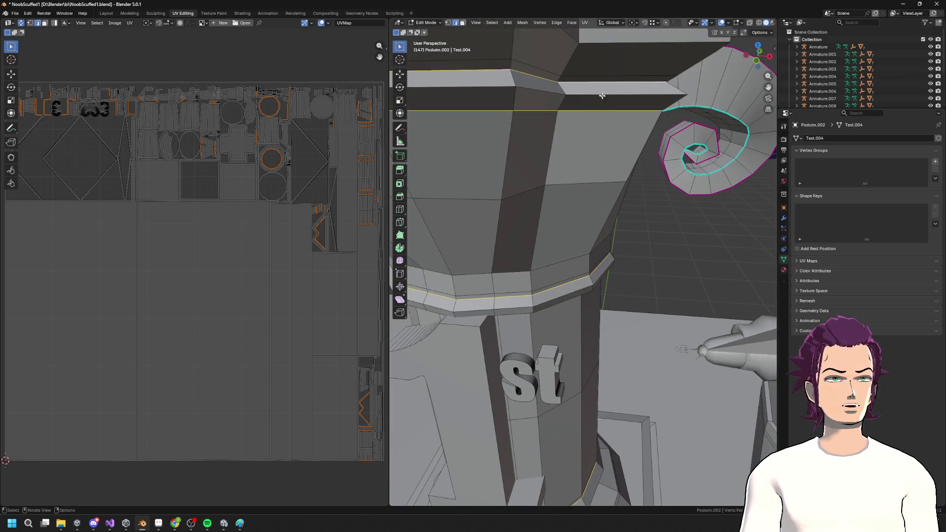
pyautogui.scroll(-3, 596, 108)
pyautogui.keyDown('alt'); pyautogui.keyDown('shift'); pyautogui.click(591, 141); pyautogui.keyUp('shift'); pyautogui.keyUp('alt')
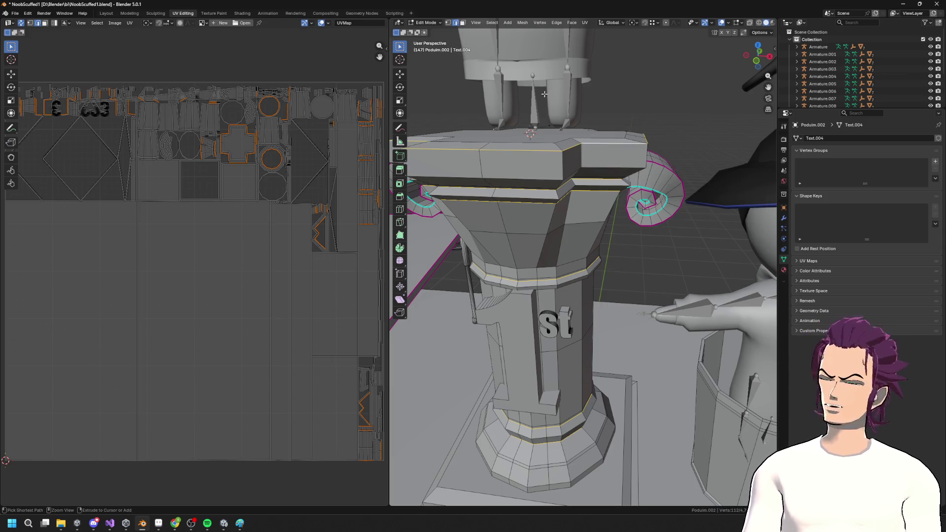
pyautogui.hotkey('ctrl', 'e')
pyautogui.click(528, 158)
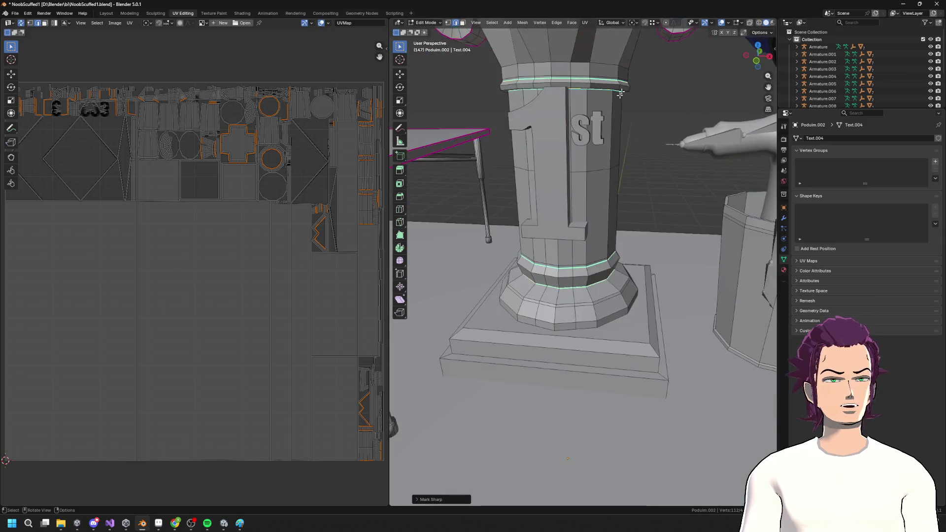
# Step: Mark the base's bottom edge loop sharp as well, then switch to vertex select
pyautogui.keyDown('alt'); pyautogui.keyDown('shift'); pyautogui.click(563, 354); pyautogui.keyUp('shift'); pyautogui.keyUp('alt')
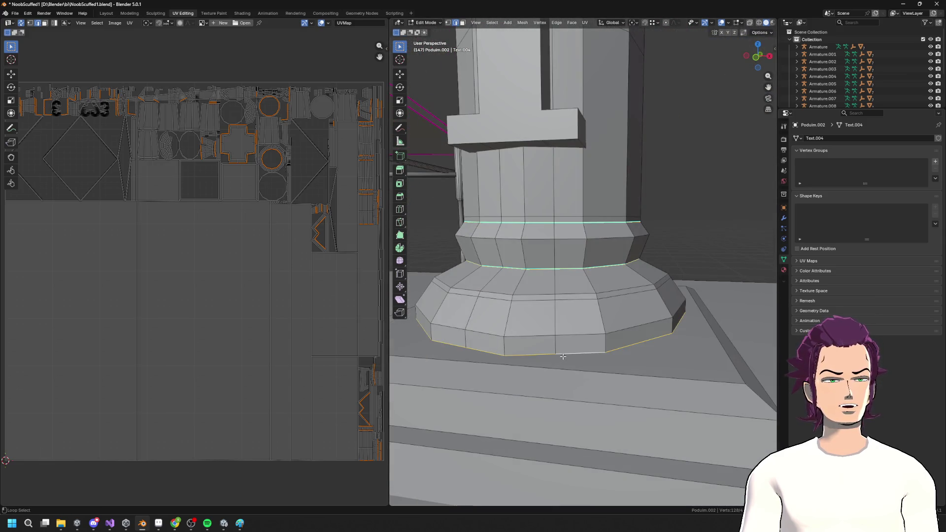
pyautogui.press('F3')
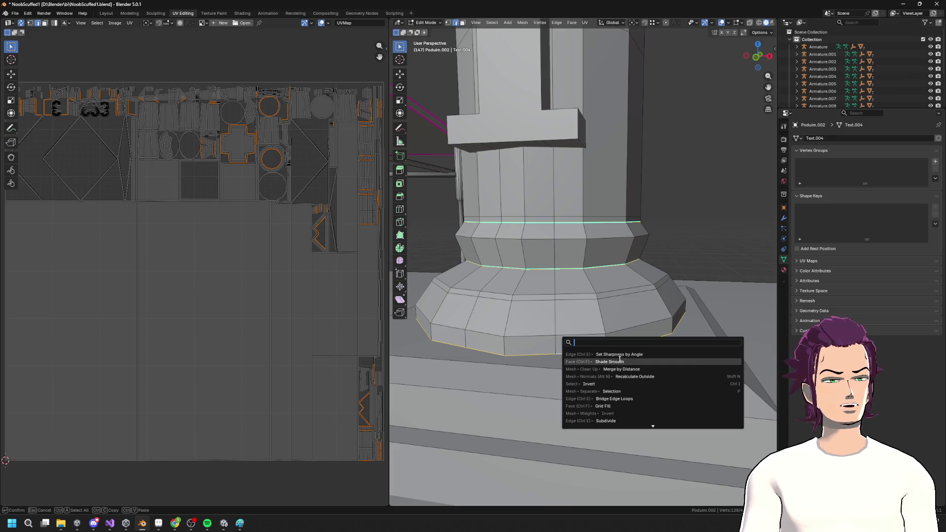
pyautogui.hotkey('ctrl', 'e')
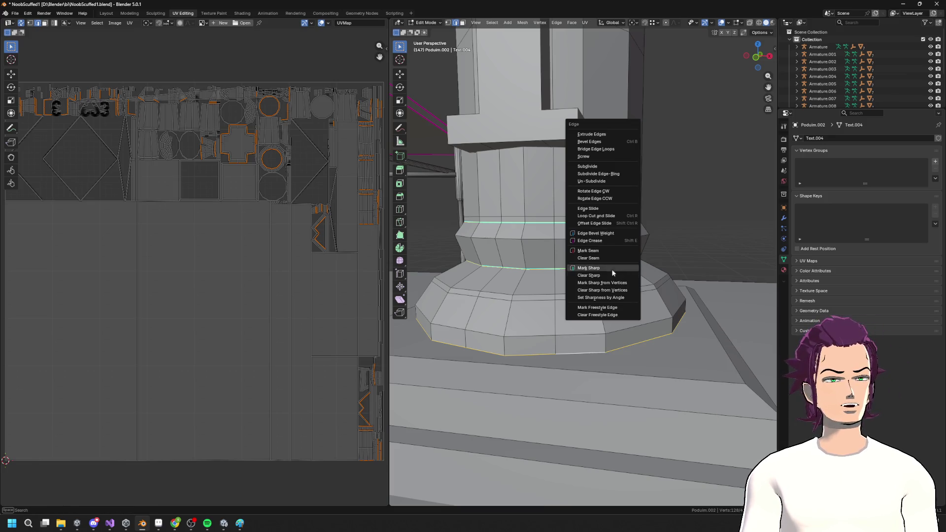
pyautogui.click(611, 269)
pyautogui.moveTo(577, 288); pyautogui.dragTo(570, 293)
pyautogui.press('1')
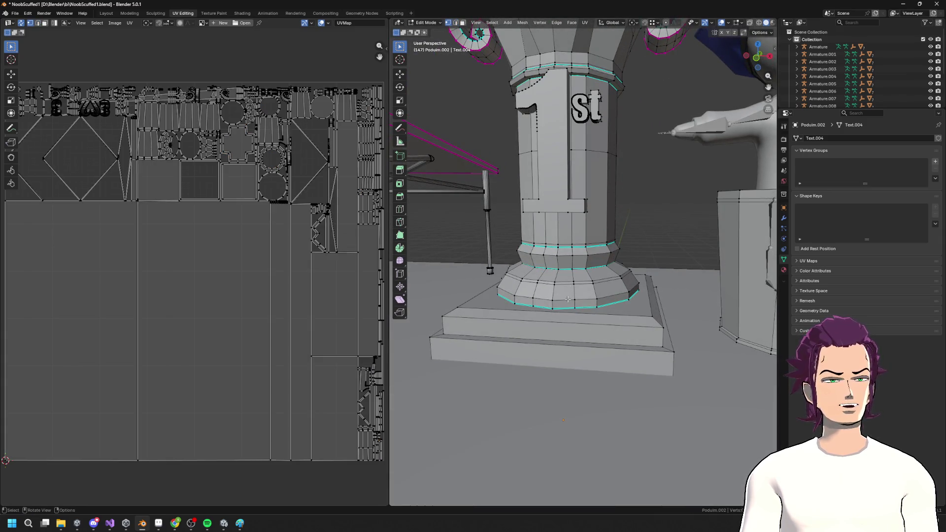
# Step: In face select, shade the pedestal base ring and the sloped ring above it smooth
pyautogui.hotkey('ctrl', 'Tab')
pyautogui.press('3')
pyautogui.keyDown('alt'); pyautogui.click(566, 301); pyautogui.keyUp('alt')
pyautogui.hotkey('ctrl', 'z')
pyautogui.keyDown('alt'); pyautogui.click(573, 303); pyautogui.keyUp('alt')
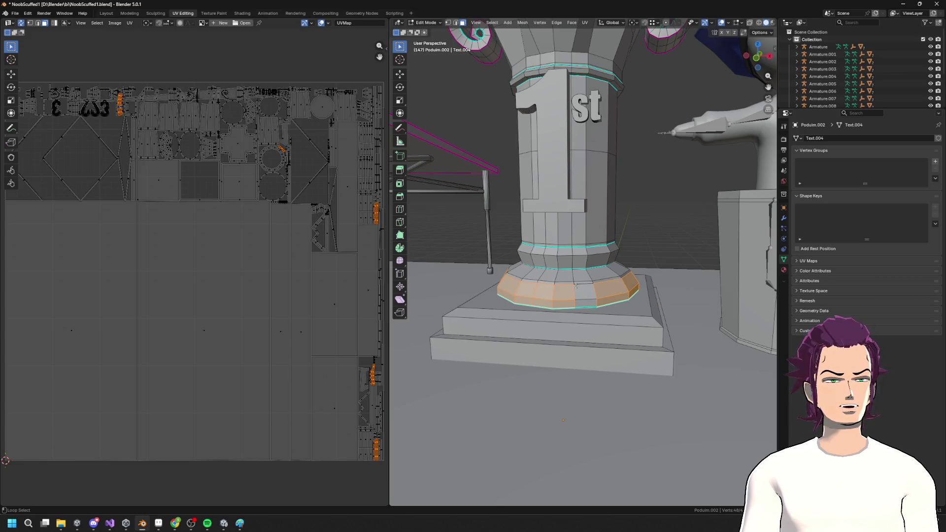
pyautogui.keyDown('alt'); pyautogui.keyDown('shift'); pyautogui.click(575, 284); pyautogui.keyUp('shift'); pyautogui.keyUp('alt')
pyautogui.keyDown('alt'); pyautogui.keyDown('shift'); pyautogui.click(577, 283); pyautogui.keyUp('shift'); pyautogui.keyUp('alt')
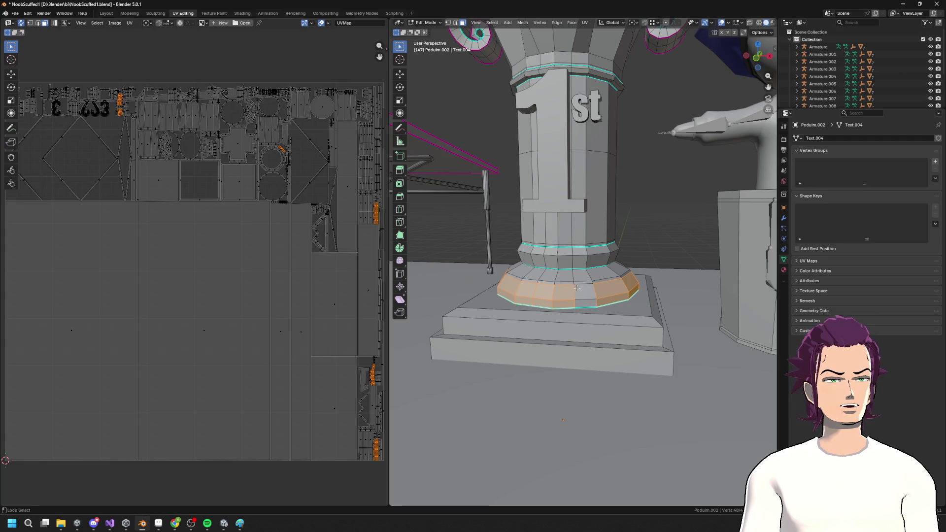
pyautogui.keyDown('shift'); pyautogui.click(578, 302); pyautogui.keyUp('shift')
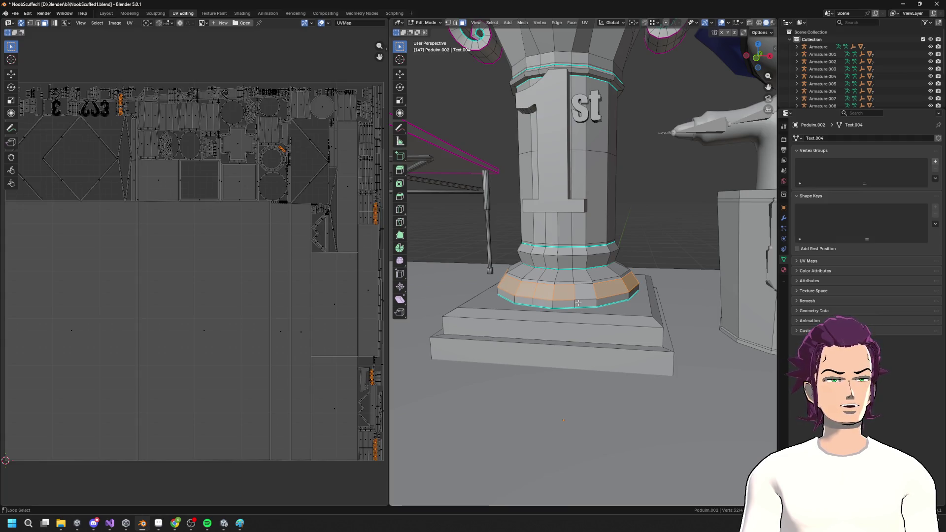
pyautogui.keyDown('shift'); pyautogui.click(577, 303); pyautogui.keyUp('shift')
pyautogui.scroll(4, 574, 295)
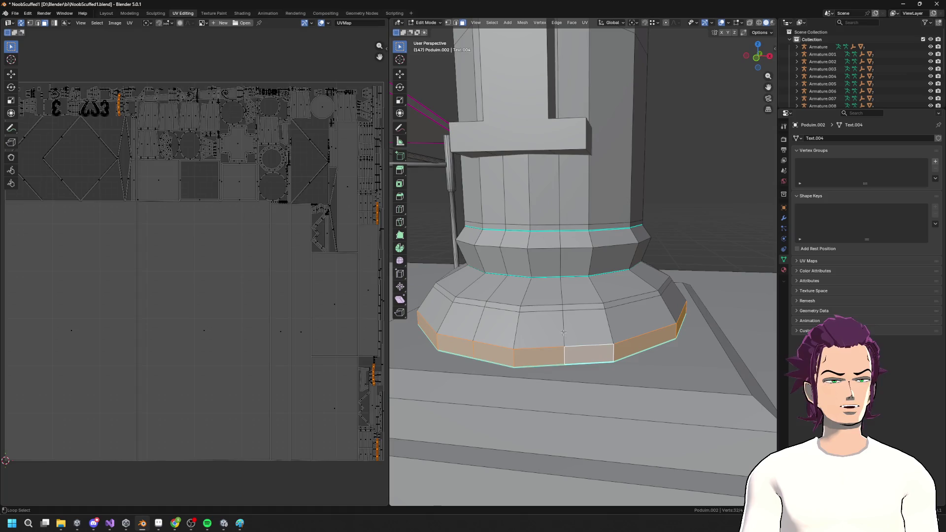
pyautogui.keyDown('alt'); pyautogui.keyDown('shift'); pyautogui.click(565, 308); pyautogui.keyUp('shift'); pyautogui.keyUp('alt')
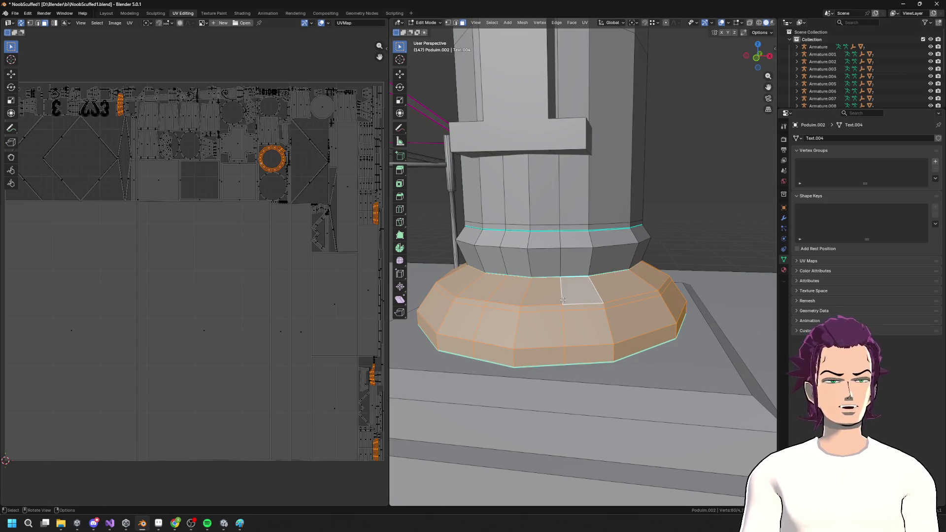
pyautogui.press('F3')
pyautogui.click(610, 324)
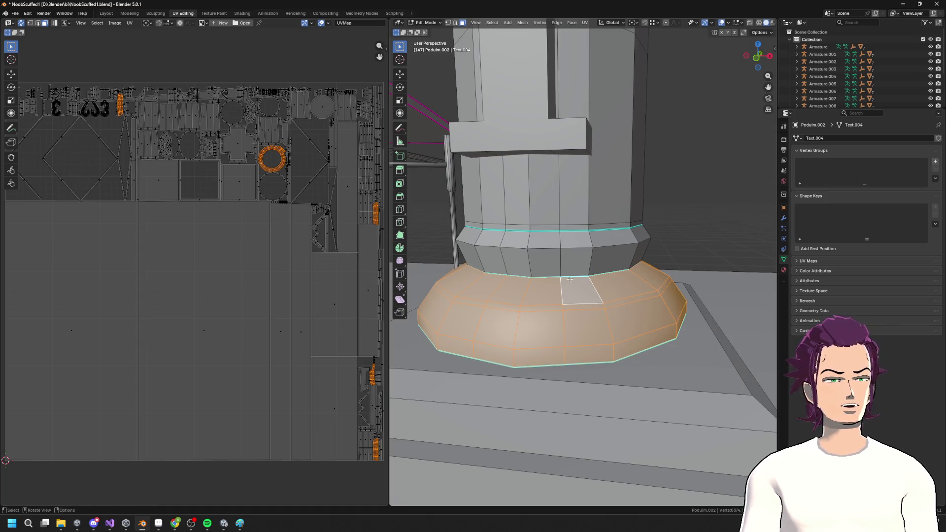
# Step: Shade the lower band's face rings smooth
pyautogui.click(558, 271)
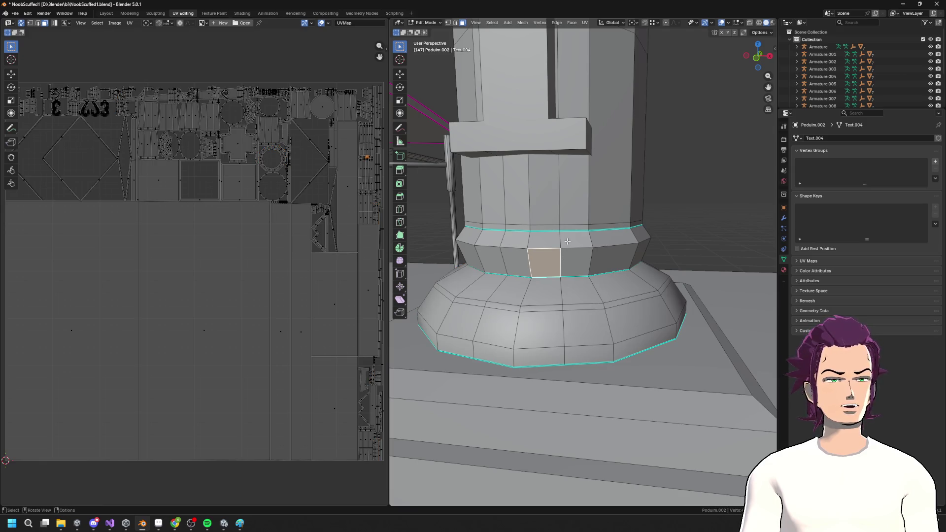
pyautogui.click(566, 245)
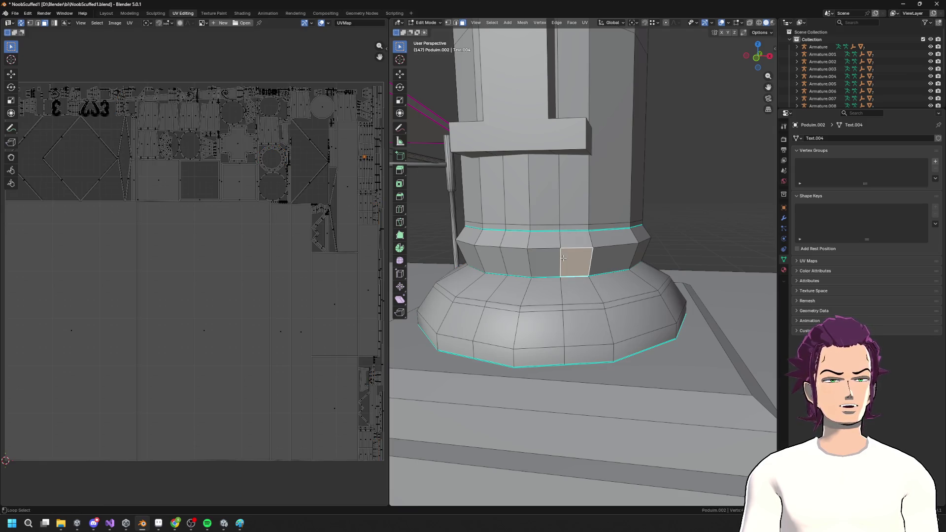
pyautogui.keyDown('shift'); pyautogui.click(561, 258); pyautogui.keyUp('shift')
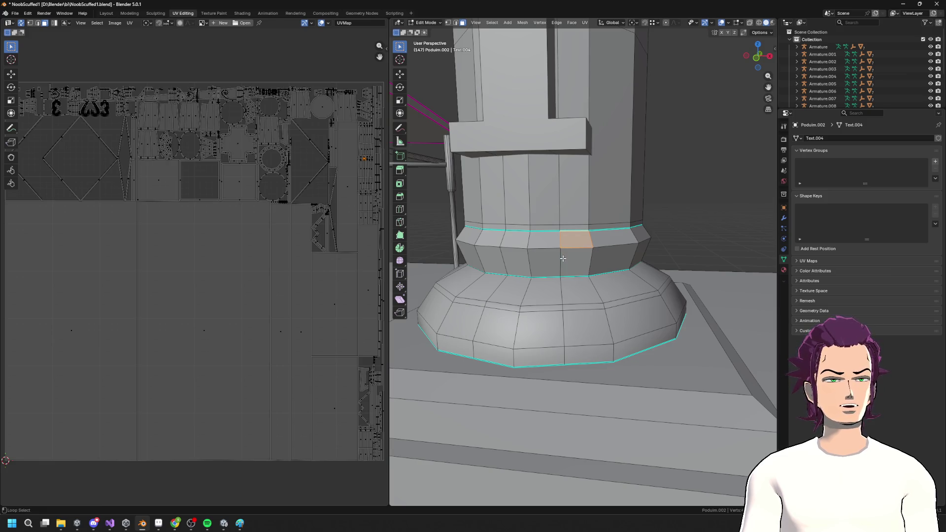
pyautogui.keyDown('alt'); pyautogui.click(561, 249); pyautogui.keyUp('alt')
pyautogui.keyDown('alt'); pyautogui.click(566, 243); pyautogui.keyUp('alt')
pyautogui.click(565, 244)
pyautogui.click(563, 255)
pyautogui.keyDown('alt'); pyautogui.click(564, 254); pyautogui.keyUp('alt')
pyautogui.keyDown('alt'); pyautogui.keyDown('shift'); pyautogui.click(567, 236); pyautogui.keyUp('shift'); pyautogui.keyUp('alt')
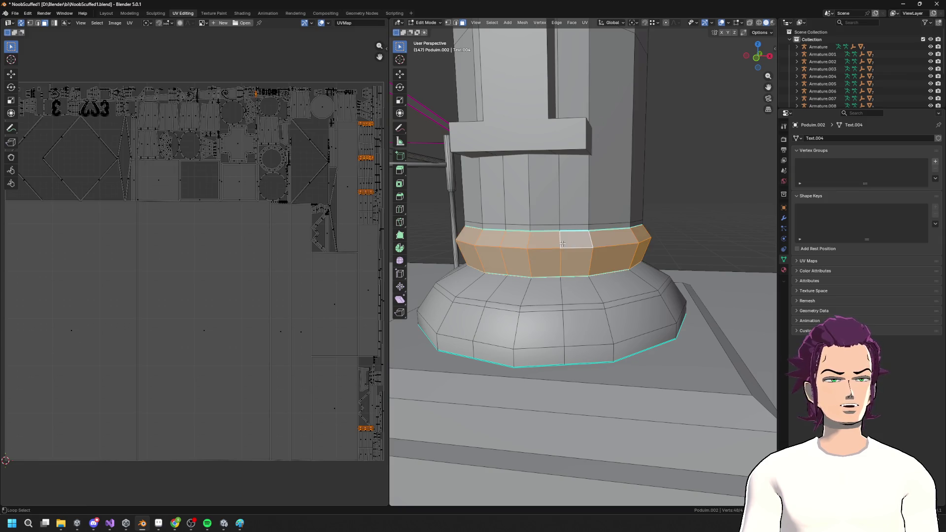
pyautogui.press('F3')
pyautogui.click(548, 263)
# Step: Shade the thin strip and the band above it smooth, then return to Object Mode
pyautogui.scroll(4, 549, 264)
pyautogui.scroll(2, 579, 268)
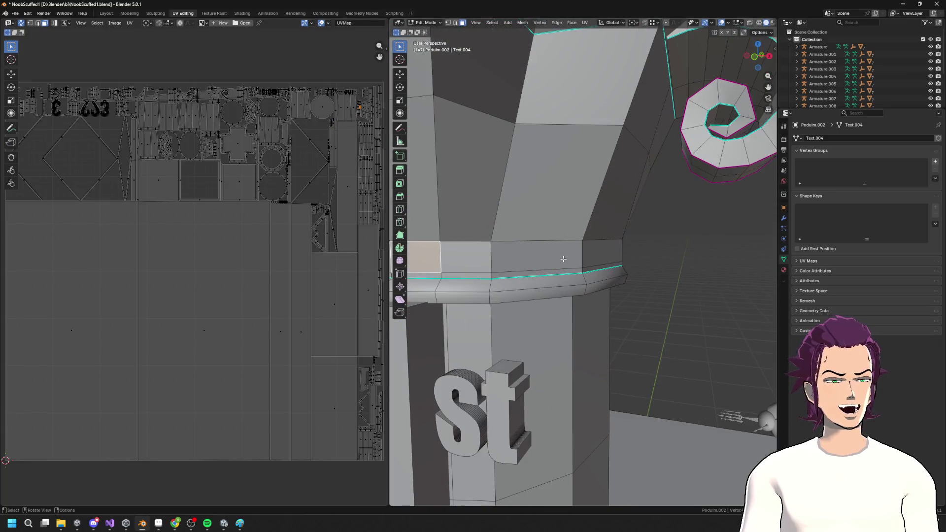
pyautogui.click(495, 276)
pyautogui.keyDown('alt'); pyautogui.click(495, 275); pyautogui.keyUp('alt')
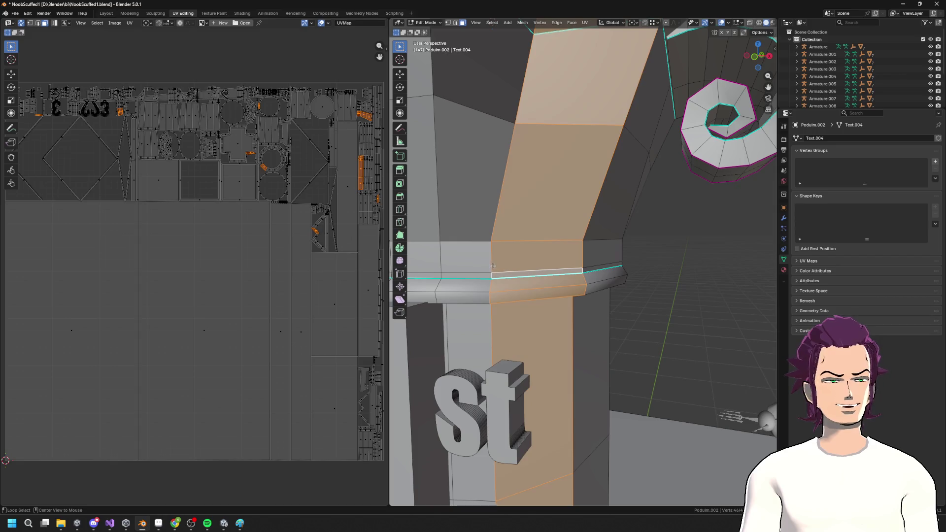
pyautogui.click(486, 266)
pyautogui.keyDown('alt'); pyautogui.click(494, 267); pyautogui.keyUp('alt')
pyautogui.keyDown('alt'); pyautogui.click(493, 275); pyautogui.keyUp('alt')
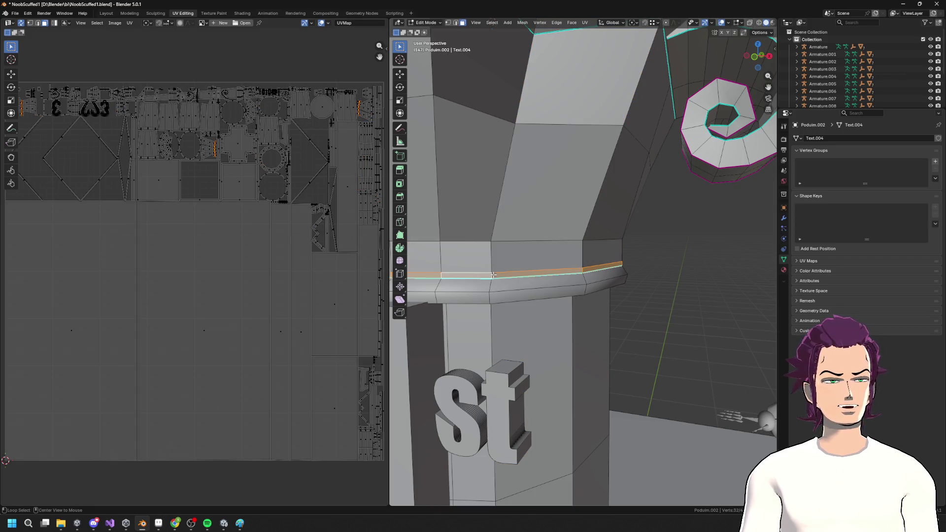
pyautogui.keyDown('alt'); pyautogui.click(491, 268); pyautogui.keyUp('alt')
pyautogui.press('F3')
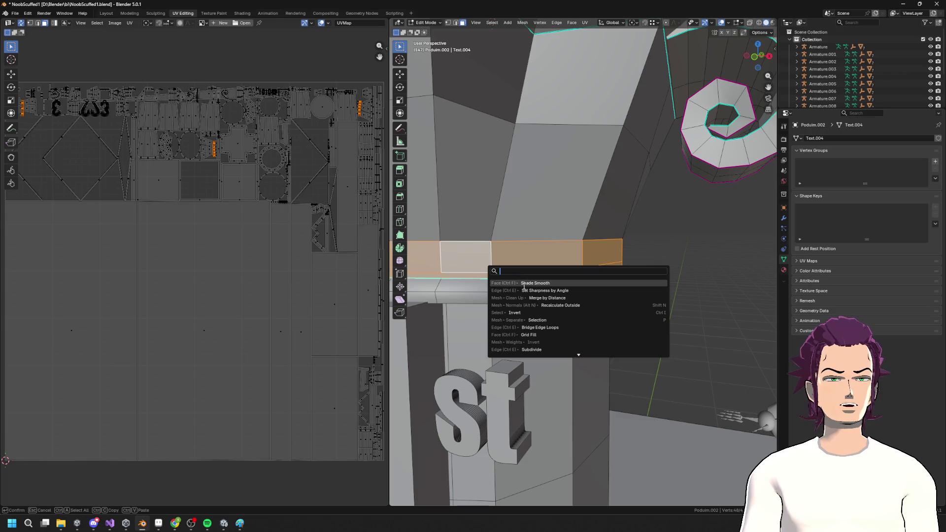
pyautogui.click(524, 285)
pyautogui.press('Tab')
pyautogui.scroll(-6, 589, 306)
pyautogui.moveTo(608, 310)
pyautogui.mouseDown()
pyautogui.moveTo(563, 267)
pyautogui.moveTo(617, 299)
pyautogui.moveTo(580, 286)
pyautogui.moveTo(604, 291)
pyautogui.mouseUp()
pyautogui.scroll(5, 580, 286)
# Step: Export the selected podium via File > Export > FBX into Unity's FBXImports folder
pyautogui.scroll(-8, 604, 291)
pyautogui.scroll(5, 607, 316)
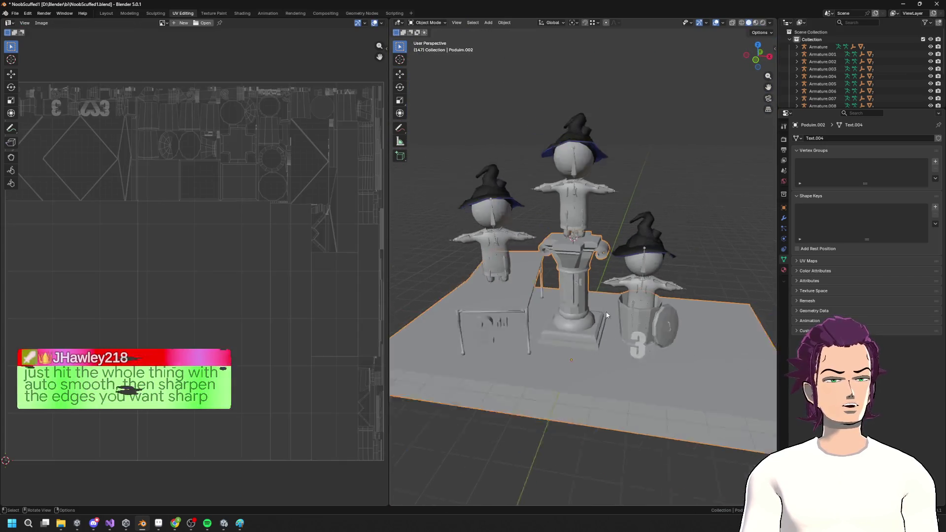
pyautogui.scroll(-5, 601, 324)
pyautogui.scroll(10, 605, 306)
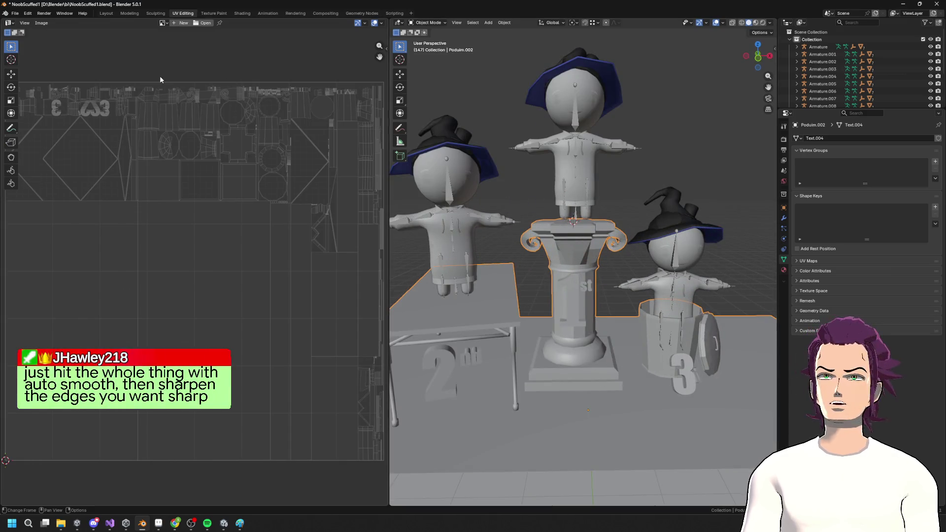
pyautogui.click(20, 13)
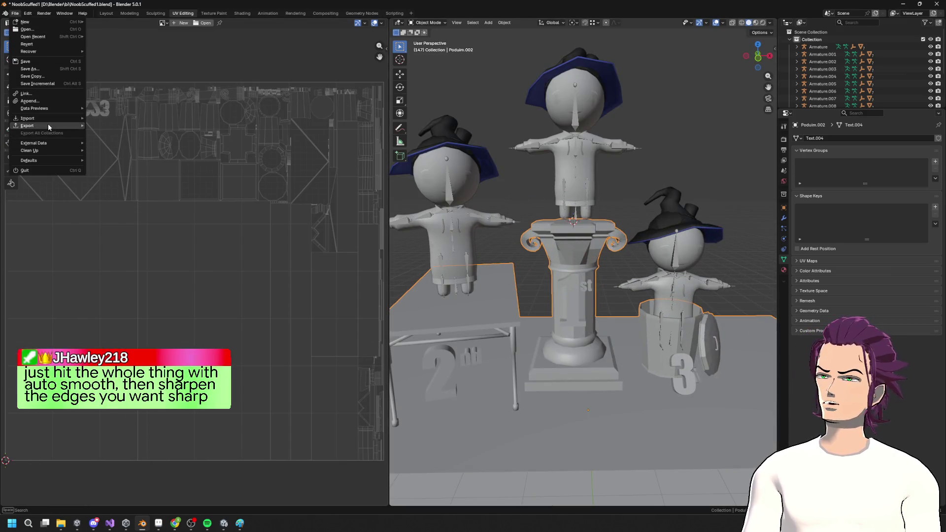
pyautogui.moveTo(48, 124)
pyautogui.click(118, 192)
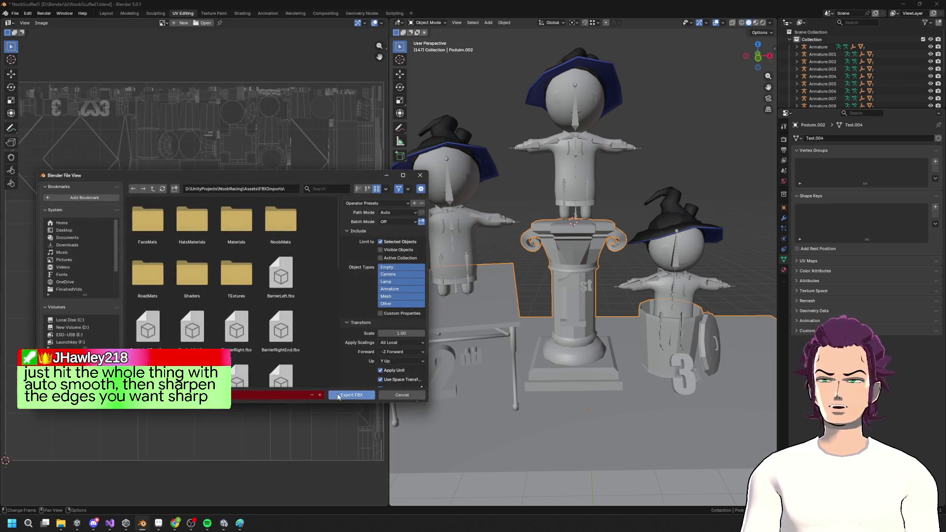
pyautogui.click(338, 386)
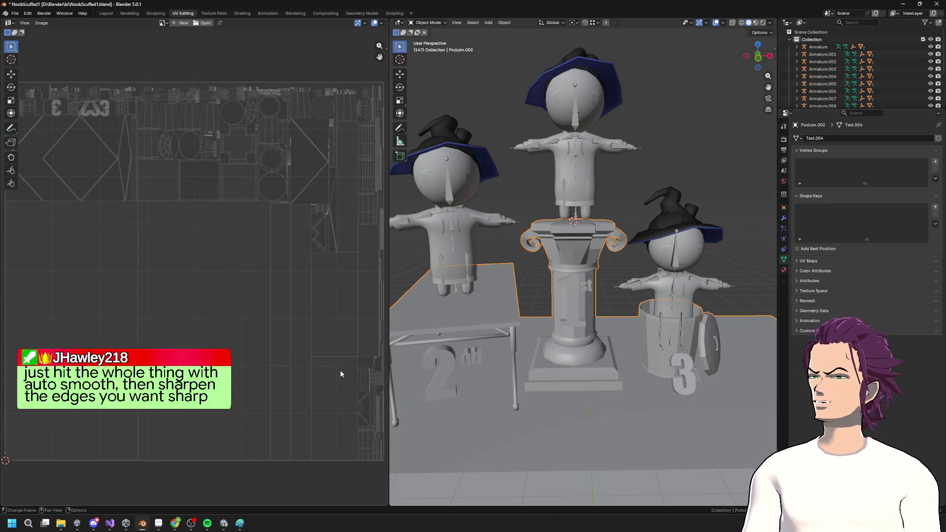
pyautogui.scroll(6, 632, 373)
# Step: In Edit Mode, select the whole first-place pillar mesh and shade it smooth
pyautogui.moveTo(631, 373)
pyautogui.mouseDown()
pyautogui.moveTo(590, 318)
pyautogui.moveTo(594, 329)
pyautogui.moveTo(618, 330)
pyautogui.moveTo(590, 359)
pyautogui.mouseUp()
pyautogui.scroll(-4, 586, 323)
pyautogui.scroll(-2, 589, 360)
pyautogui.press('Tab')
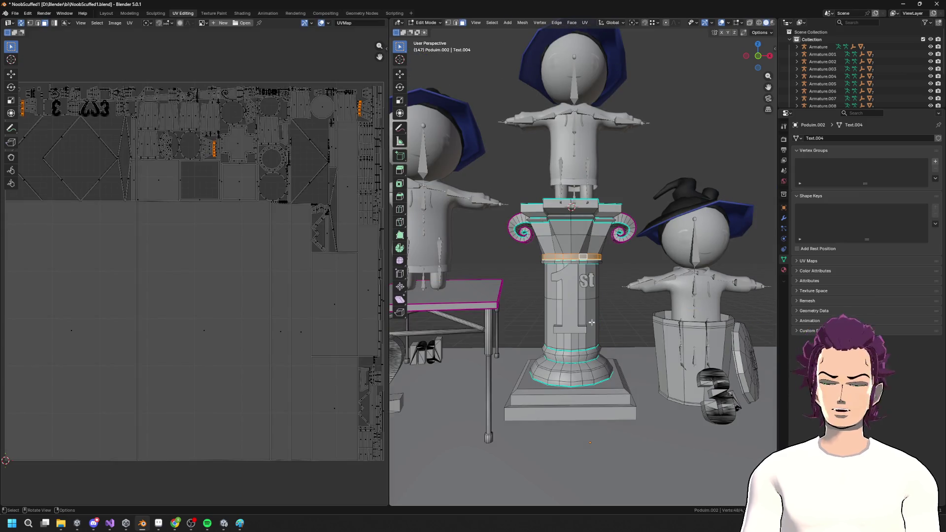
pyautogui.hotkey('ctrl', 'l')
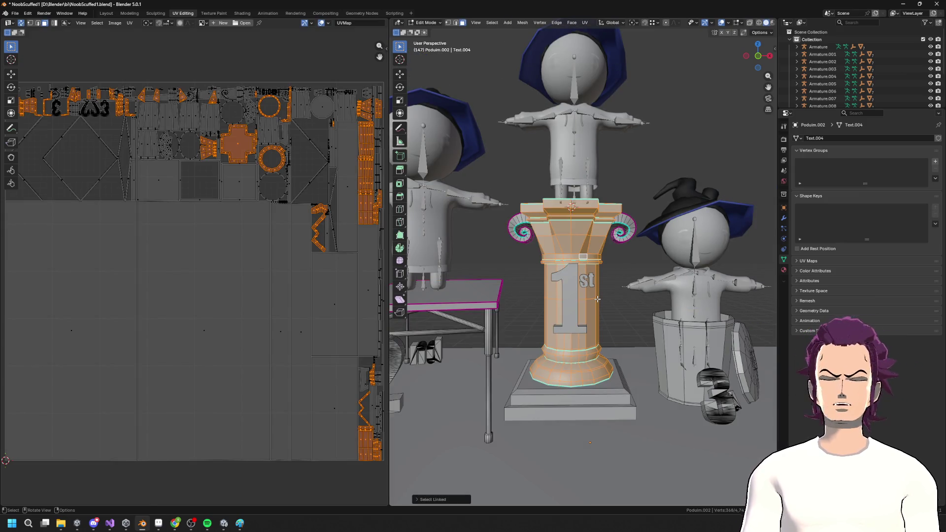
pyautogui.press('F3')
pyautogui.click(645, 314)
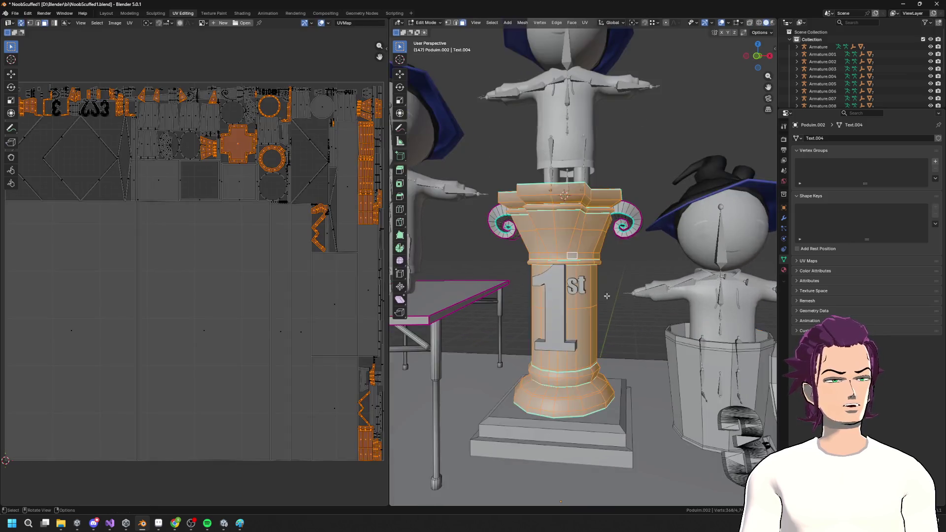
# Step: In edge select, pick the vertical edge loops on the pillar's capital
pyautogui.scroll(3, 607, 296)
pyautogui.moveTo(607, 296); pyautogui.dragTo(576, 273)
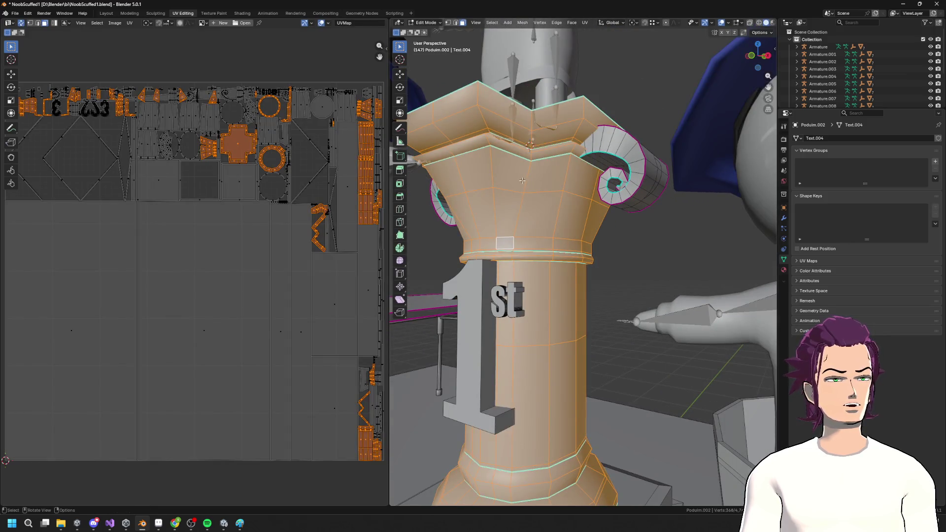
pyautogui.click(522, 181)
pyautogui.press('2')
pyautogui.keyDown('alt'); pyautogui.click(527, 190); pyautogui.keyUp('alt')
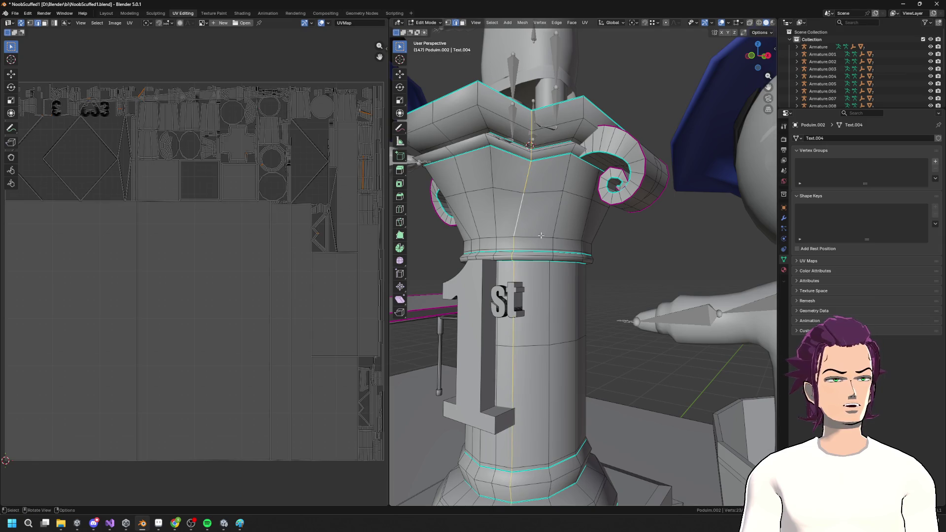
pyautogui.moveTo(541, 236); pyautogui.dragTo(616, 254)
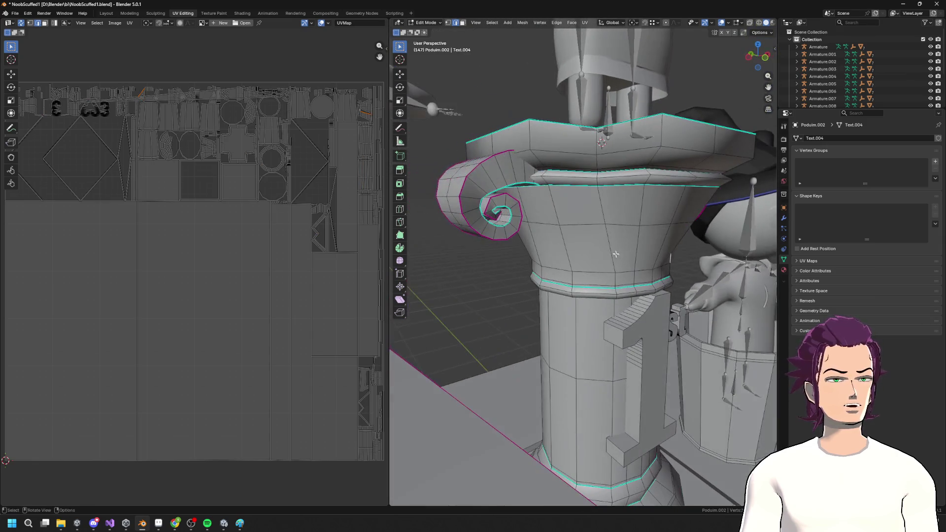
pyautogui.moveTo(555, 211)
pyautogui.mouseDown()
pyautogui.moveTo(701, 216)
pyautogui.moveTo(683, 236)
pyautogui.moveTo(711, 244)
pyautogui.mouseUp()
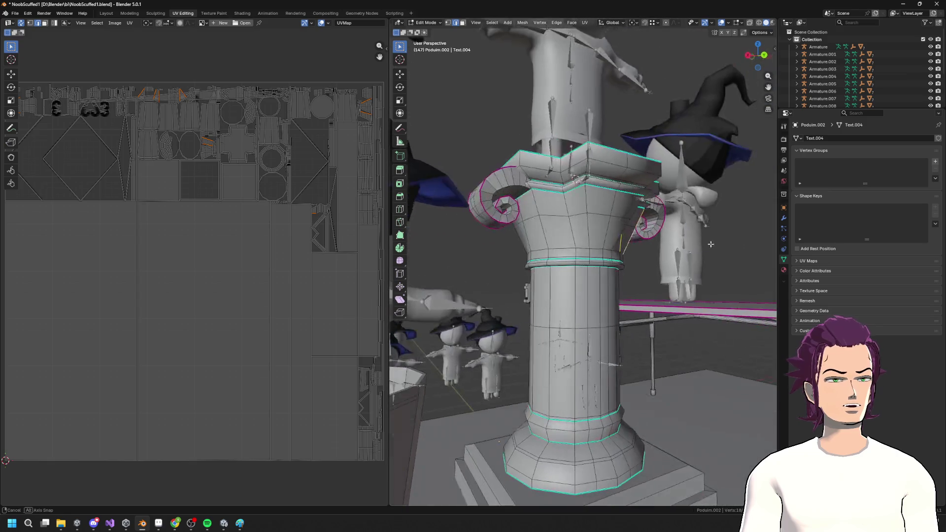
pyautogui.moveTo(584, 229)
pyautogui.mouseDown()
pyautogui.moveTo(616, 236)
pyautogui.moveTo(592, 207)
pyautogui.moveTo(561, 204)
pyautogui.mouseUp()
pyautogui.moveTo(576, 235); pyautogui.dragTo(594, 238)
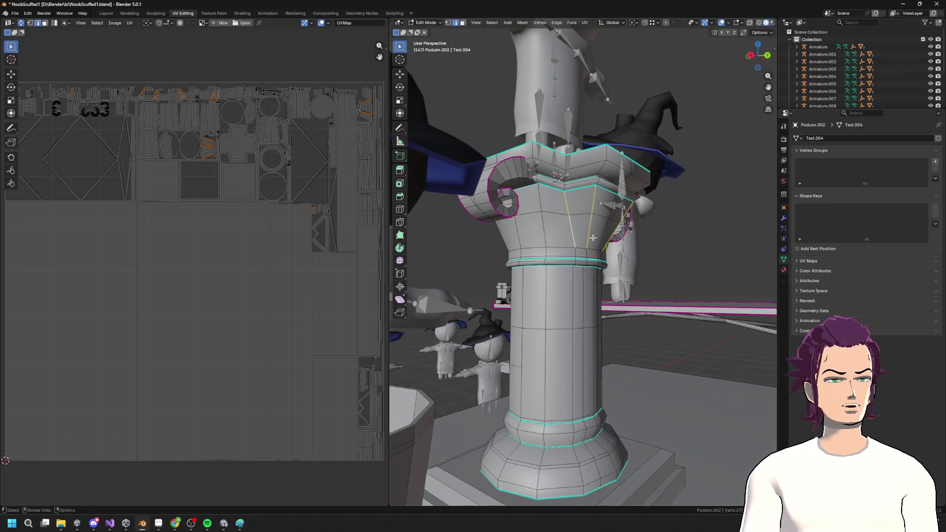
pyautogui.scroll(2, 646, 241)
pyautogui.moveTo(535, 231)
pyautogui.mouseDown()
pyautogui.moveTo(647, 241)
pyautogui.moveTo(582, 229)
pyautogui.mouseUp()
pyautogui.moveTo(529, 215); pyautogui.dragTo(524, 192)
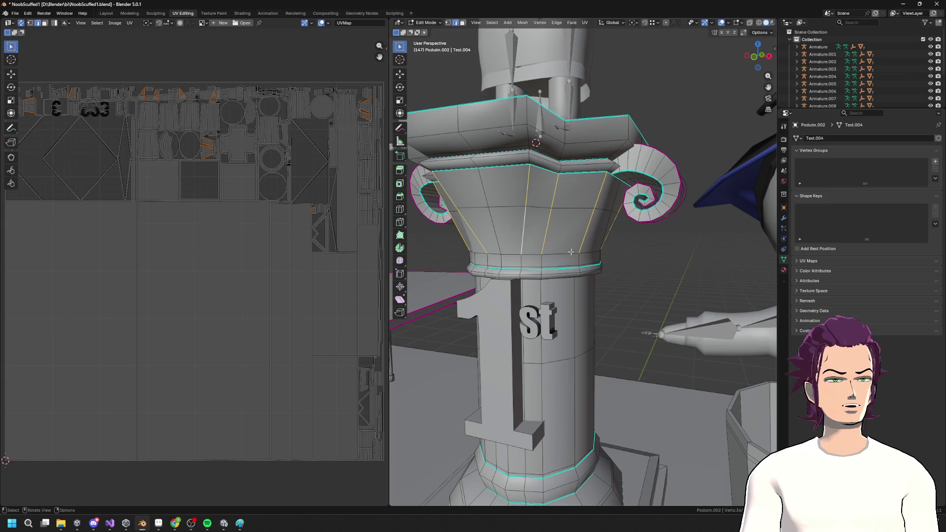
# Step: Mark the capital's vertical edges sharp and return to Object Mode to check shading
pyautogui.press('F3')
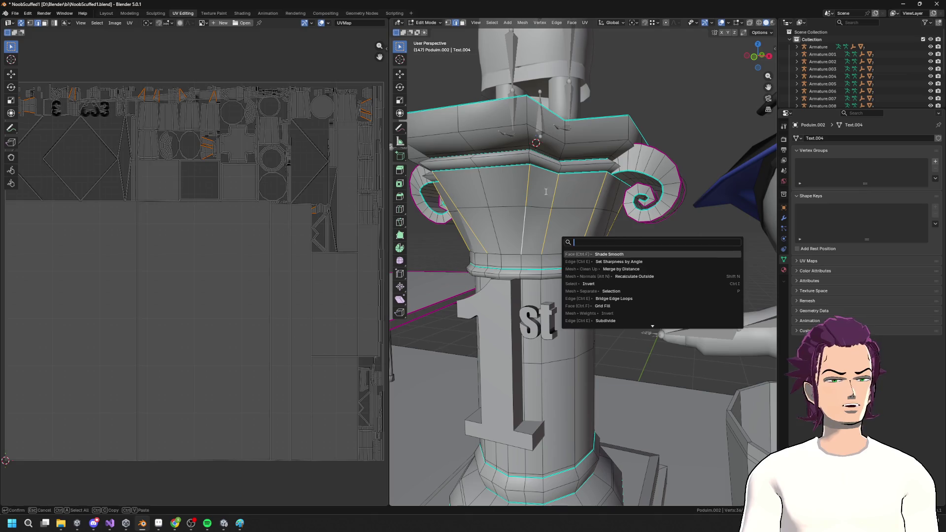
pyautogui.press('Escape')
pyautogui.hotkey('ctrl', 'e')
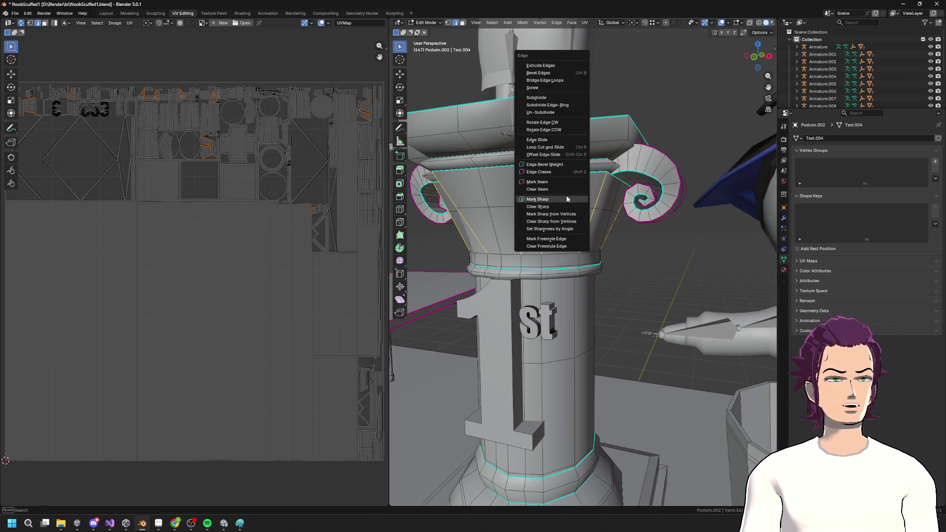
pyautogui.click(567, 195)
pyautogui.moveTo(567, 197); pyautogui.dragTo(579, 230)
pyautogui.press('Tab')
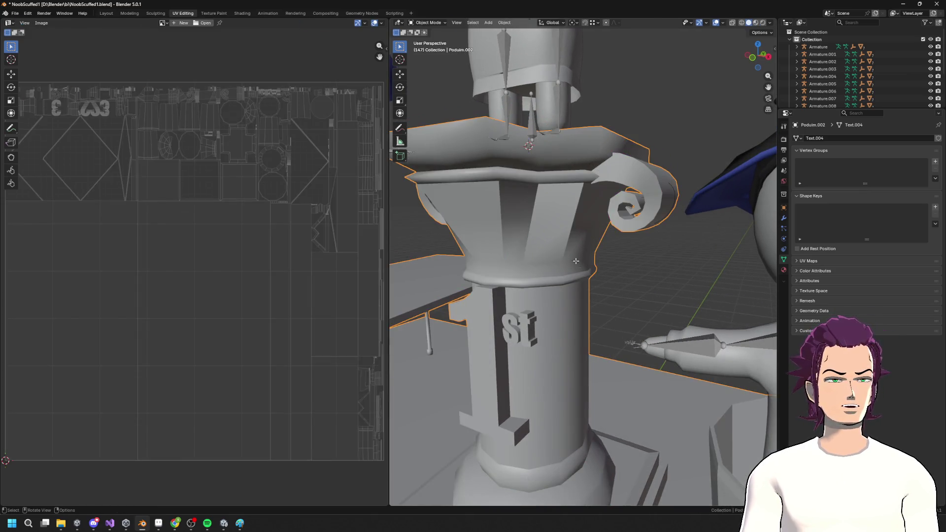
# Step: Mark the edge loop near the column base sharp and preview it in Object Mode
pyautogui.press('Tab')
pyautogui.keyDown('alt'); pyautogui.click(547, 262); pyautogui.keyUp('alt')
pyautogui.press('F3')
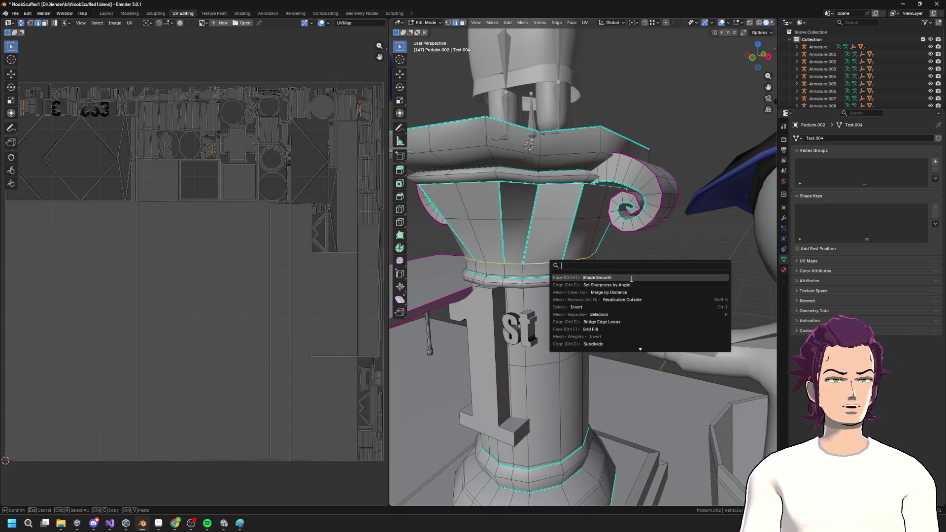
pyautogui.press('Escape')
pyautogui.hotkey('ctrl', 'e')
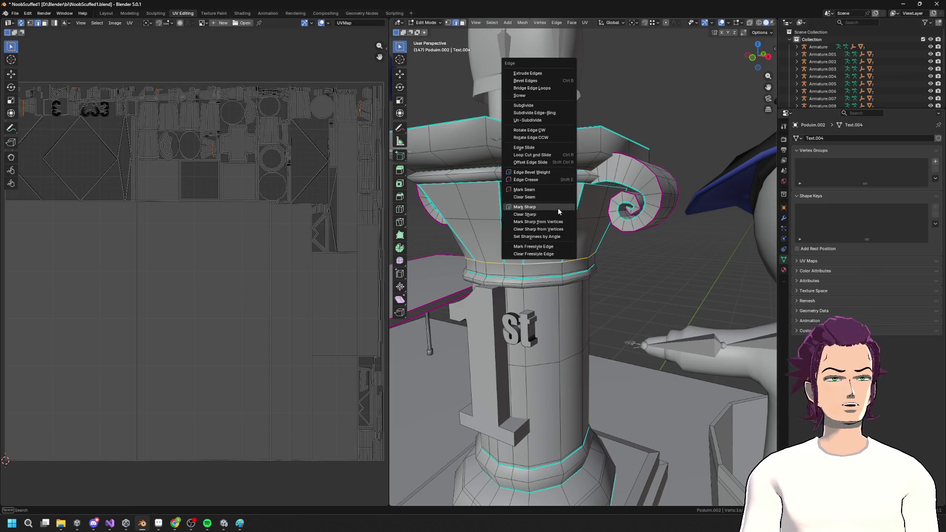
pyautogui.click(558, 208)
pyautogui.scroll(-3, 606, 260)
pyautogui.press('Tab')
pyautogui.moveTo(616, 266)
pyautogui.mouseDown()
pyautogui.moveTo(643, 252)
pyautogui.moveTo(678, 267)
pyautogui.moveTo(587, 289)
pyautogui.moveTo(567, 335)
pyautogui.mouseUp()
# Step: Mark the column shaft's vertical edges as sharp
pyautogui.press('Tab')
pyautogui.scroll(4, 562, 305)
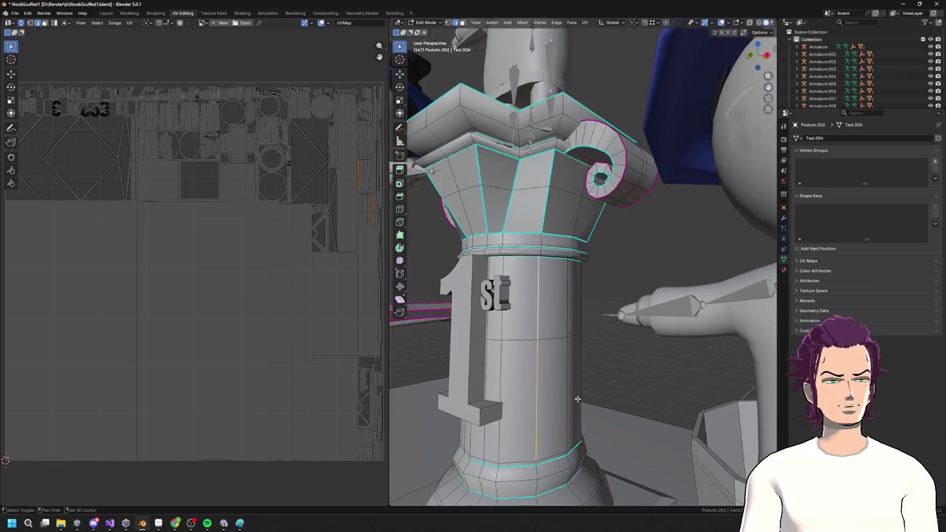
pyautogui.moveTo(599, 337)
pyautogui.mouseDown()
pyautogui.moveTo(623, 296)
pyautogui.moveTo(518, 333)
pyautogui.moveTo(576, 309)
pyautogui.mouseUp()
pyautogui.moveTo(564, 258)
pyautogui.mouseDown()
pyautogui.moveTo(601, 299)
pyautogui.moveTo(587, 322)
pyautogui.moveTo(647, 259)
pyautogui.mouseUp()
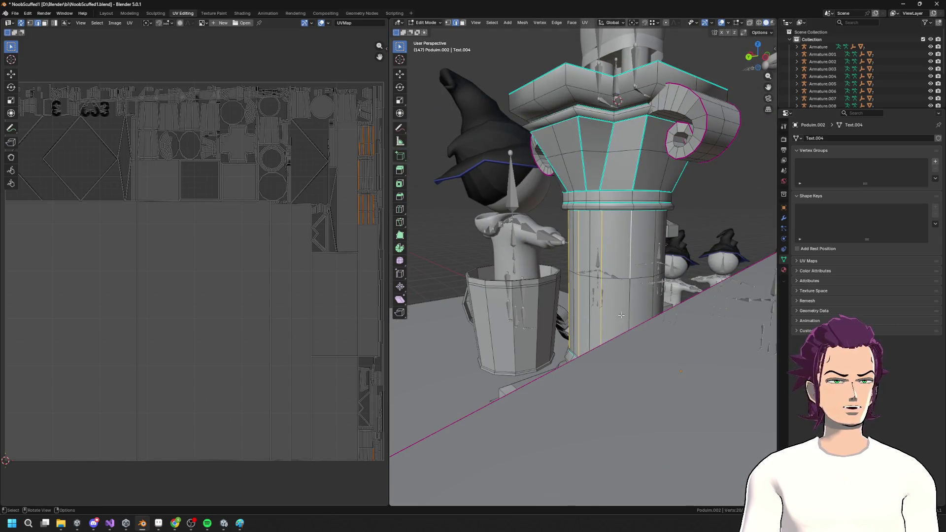
pyautogui.scroll(6, 621, 315)
pyautogui.moveTo(682, 388)
pyautogui.mouseDown()
pyautogui.moveTo(674, 365)
pyautogui.moveTo(720, 359)
pyautogui.mouseUp()
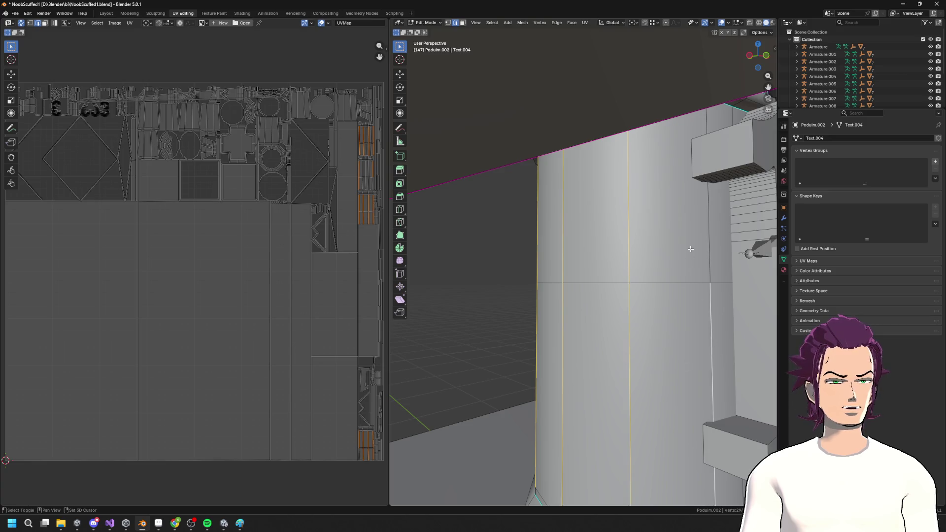
pyautogui.scroll(-8, 691, 249)
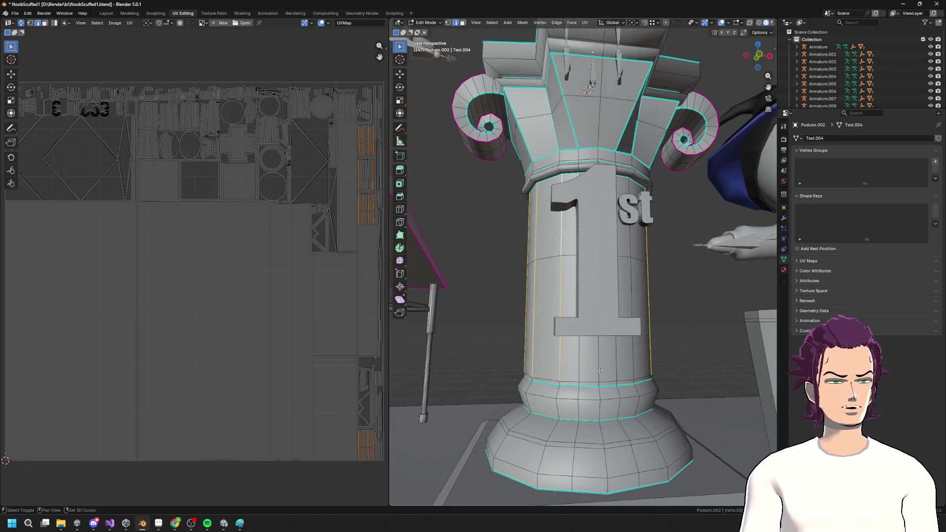
pyautogui.moveTo(610, 363); pyautogui.dragTo(614, 396)
pyautogui.moveTo(578, 311); pyautogui.dragTo(575, 306)
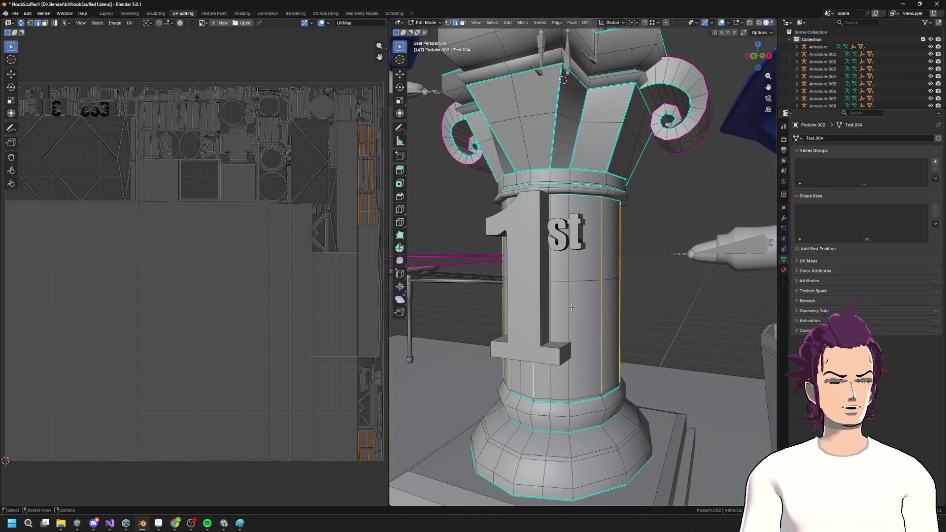
pyautogui.hotkey('ctrl', 'e')
pyautogui.click(567, 309)
pyautogui.moveTo(568, 309)
pyautogui.mouseDown()
pyautogui.moveTo(571, 302)
pyautogui.moveTo(566, 378)
pyautogui.mouseUp()
pyautogui.scroll(5, 570, 301)
# Step: Mark the horizontal column rings sharp, then orbit the podium scene in Object Mode
pyautogui.keyDown('alt'); pyautogui.click(543, 397); pyautogui.keyUp('alt')
pyautogui.press('F3')
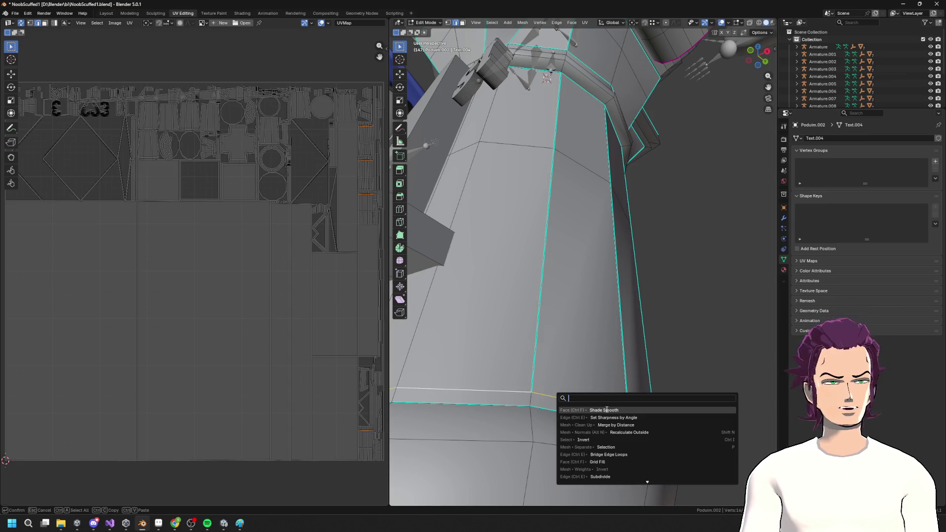
pyautogui.click(615, 410)
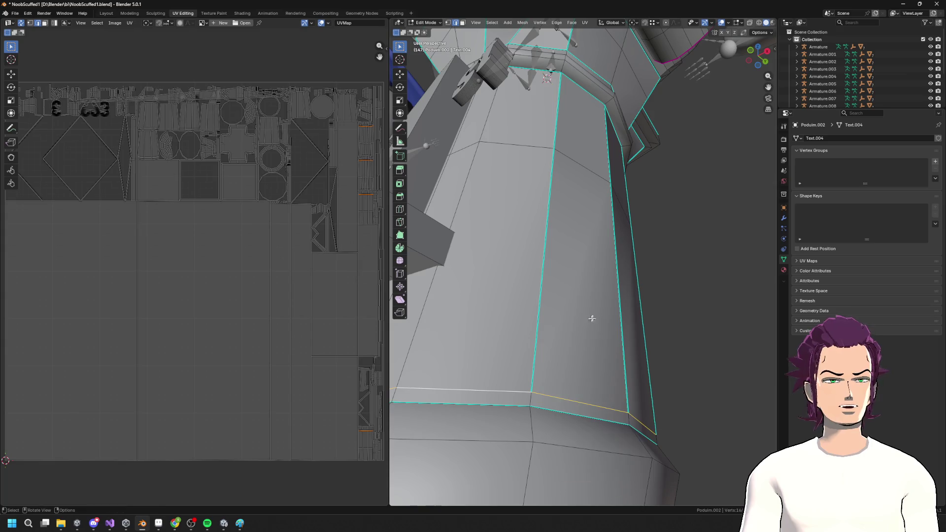
pyautogui.rightClick(591, 319)
pyautogui.click(591, 320)
pyautogui.press('KP_Decimal')
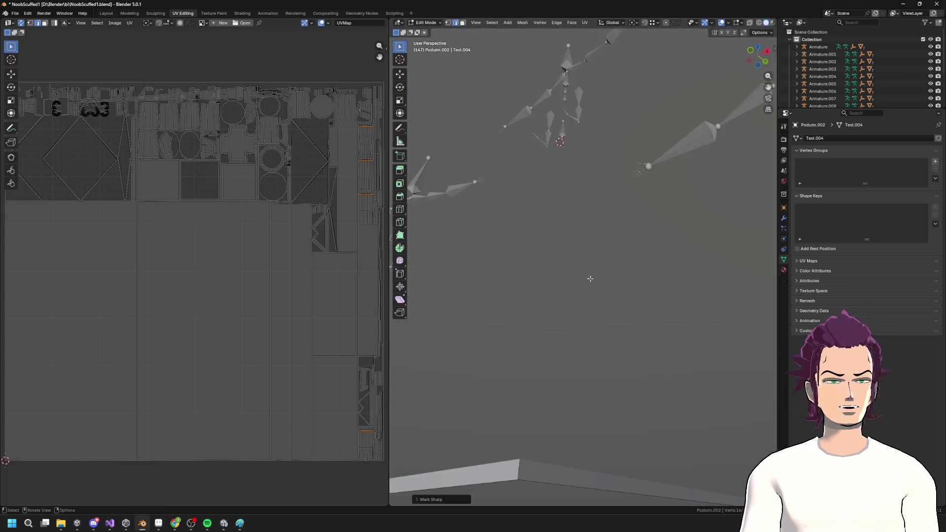
pyautogui.press('Tab')
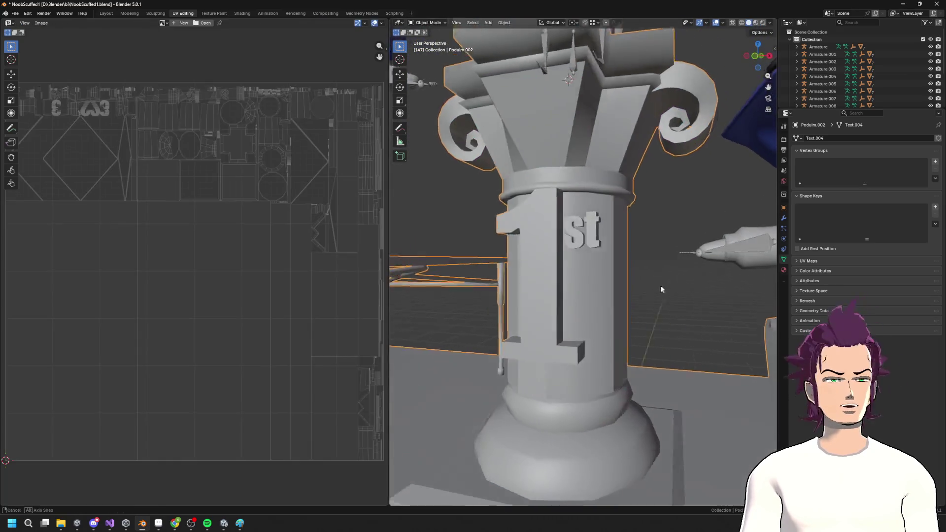
pyautogui.press('Tab')
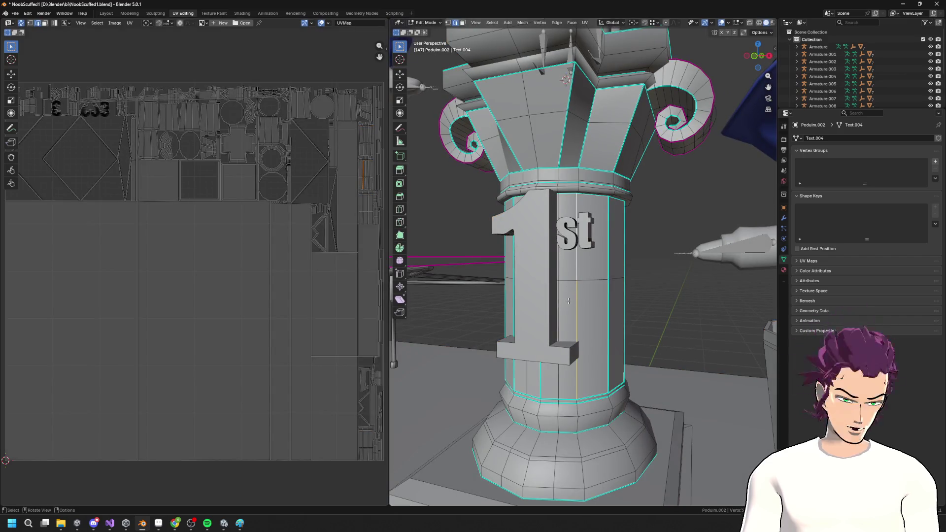
pyautogui.hotkey('ctrl', 'e')
pyautogui.click(569, 303)
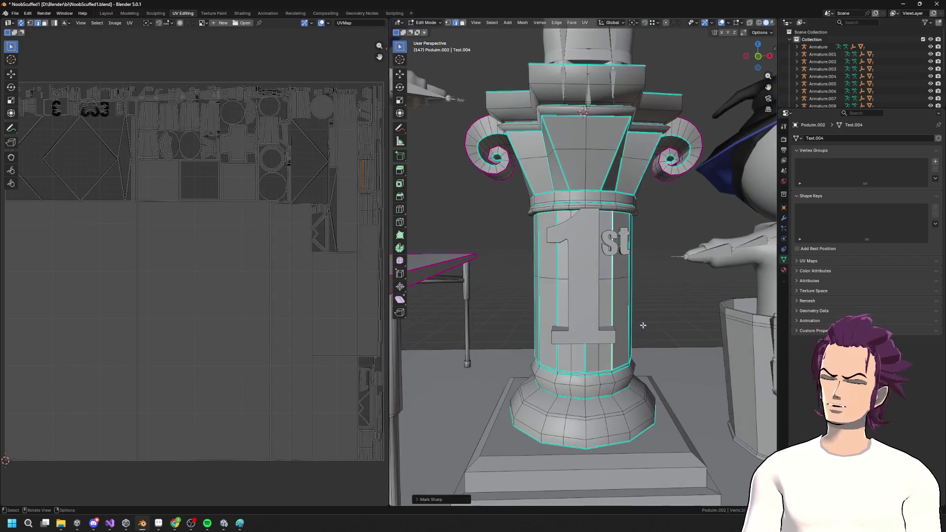
pyautogui.press('Tab')
pyautogui.moveTo(617, 333)
pyautogui.mouseDown()
pyautogui.moveTo(650, 332)
pyautogui.moveTo(409, 344)
pyautogui.moveTo(441, 332)
pyautogui.moveTo(374, 351)
pyautogui.moveTo(560, 361)
pyautogui.moveTo(444, 345)
pyautogui.moveTo(586, 341)
pyautogui.moveTo(606, 320)
pyautogui.moveTo(599, 297)
pyautogui.moveTo(584, 324)
pyautogui.moveTo(547, 323)
pyautogui.moveTo(561, 310)
pyautogui.moveTo(574, 325)
pyautogui.moveTo(558, 326)
pyautogui.mouseUp()
# Step: Frame the podium in Edit Mode and mark the first capital edges as sharp
pyautogui.press('KP_Decimal')
pyautogui.press('Tab')
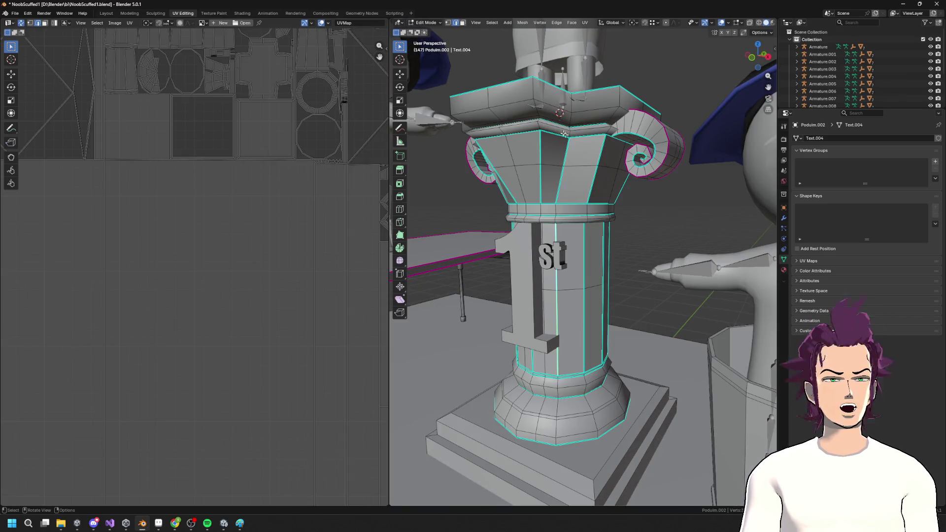
pyautogui.moveTo(532, 90); pyautogui.dragTo(611, 138)
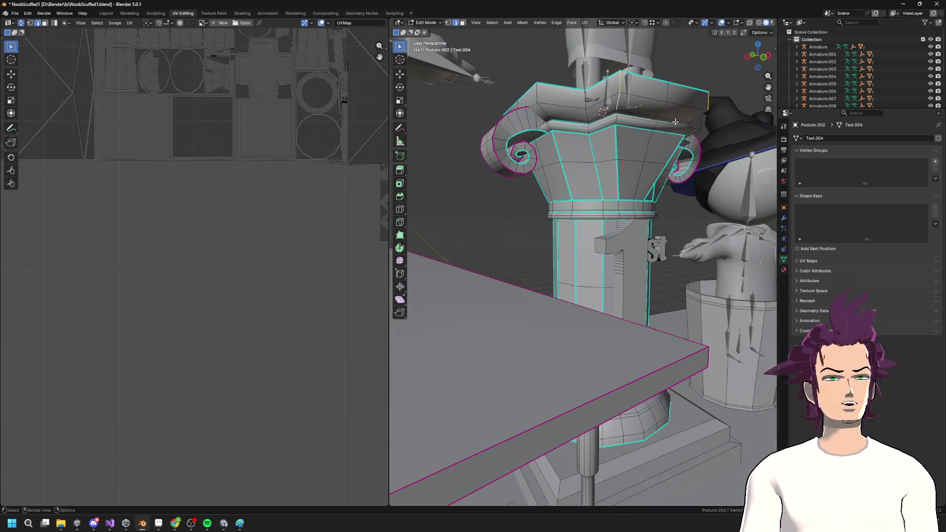
pyautogui.moveTo(675, 122); pyautogui.dragTo(616, 110)
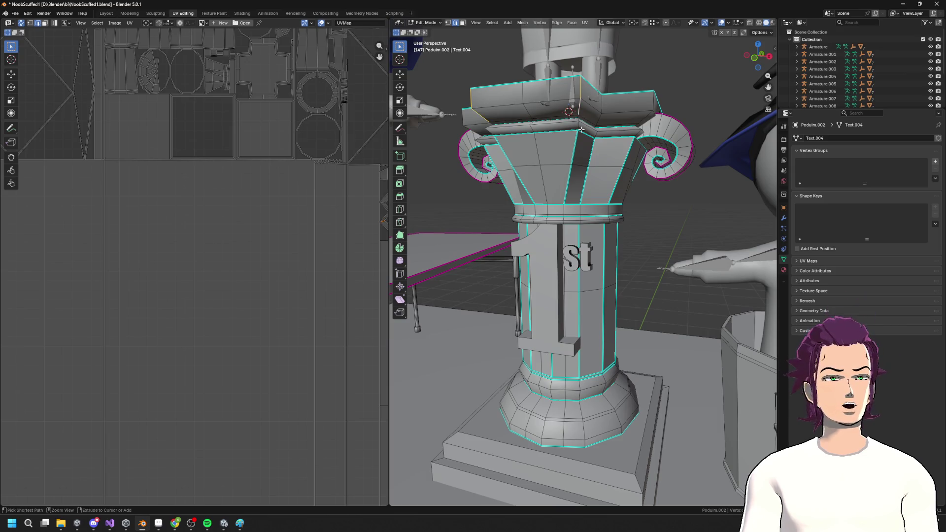
pyautogui.press('F3')
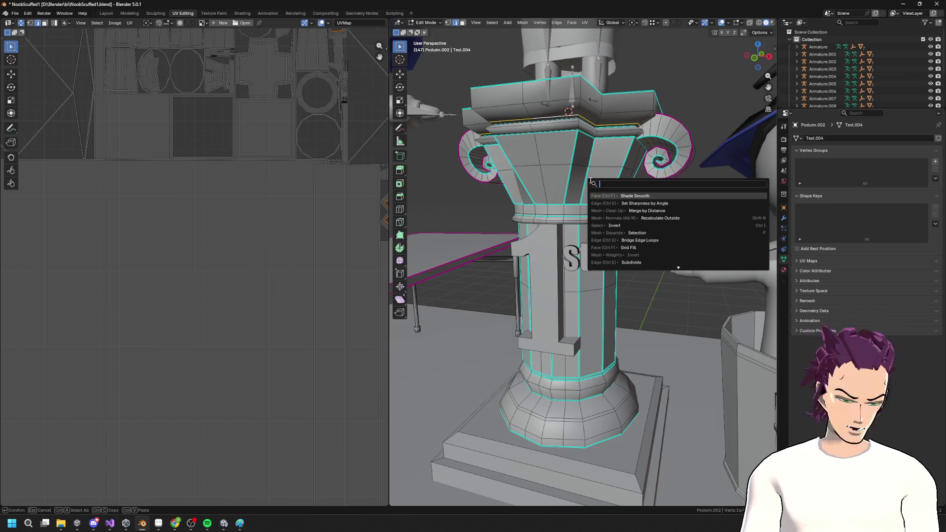
pyautogui.hotkey('ctrl', 'e')
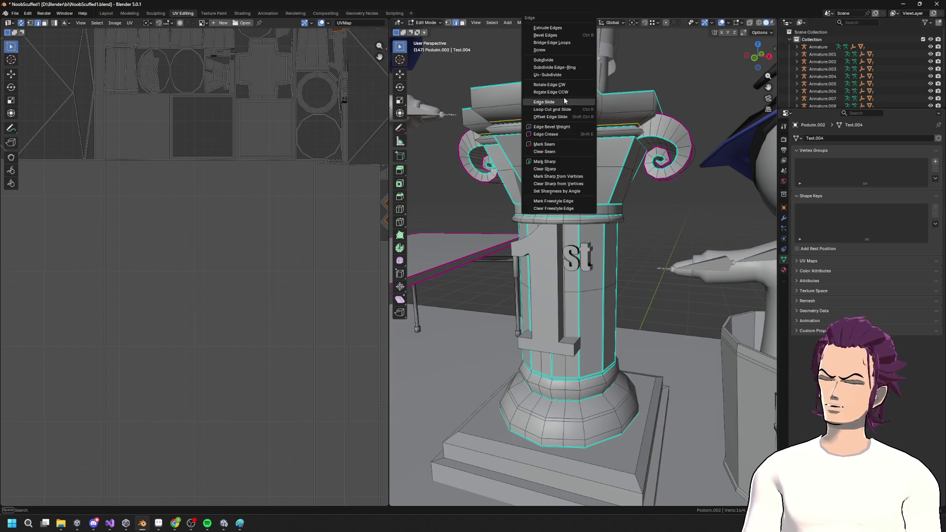
pyautogui.click(547, 162)
# Step: Select more of the top slab's edges and mark them sharp
pyautogui.click(573, 147)
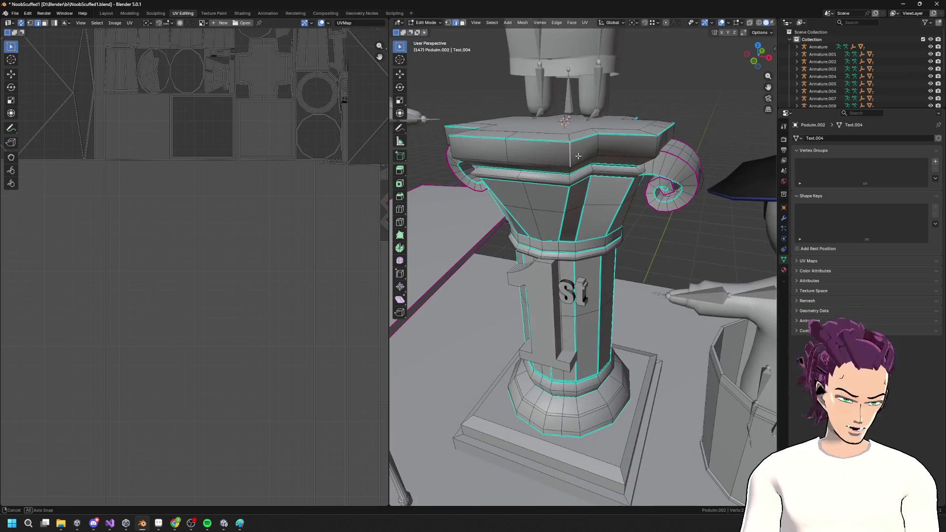
pyautogui.moveTo(588, 144)
pyautogui.mouseDown()
pyautogui.moveTo(632, 144)
pyautogui.moveTo(513, 154)
pyautogui.moveTo(556, 123)
pyautogui.mouseUp()
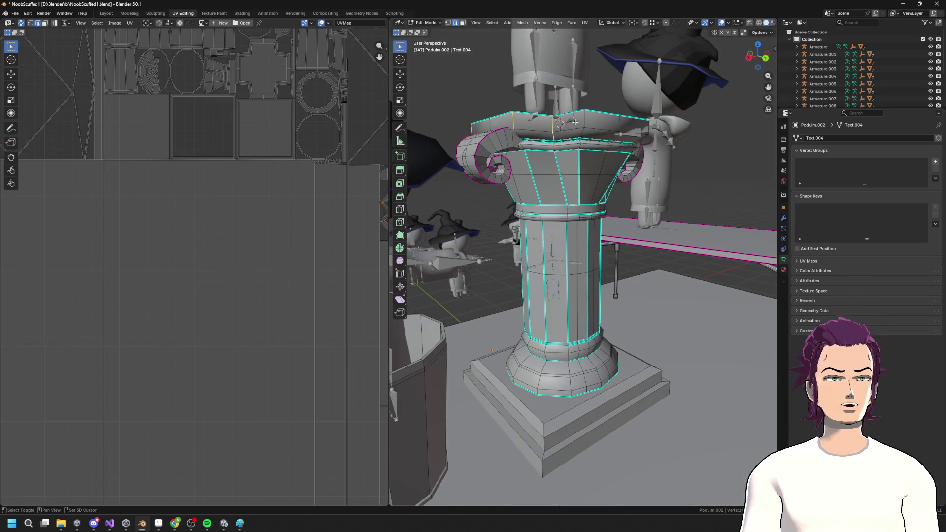
pyautogui.moveTo(519, 133); pyautogui.dragTo(597, 119)
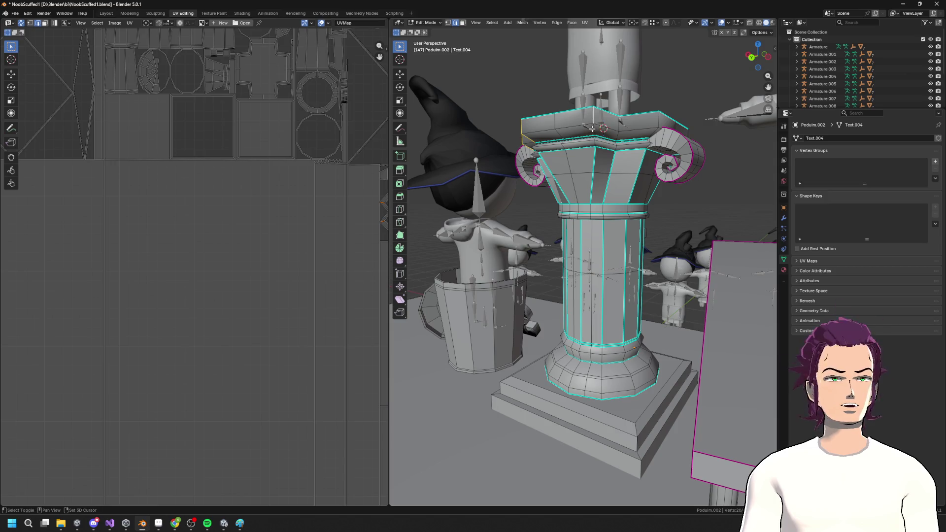
pyautogui.moveTo(657, 132); pyautogui.dragTo(570, 141)
pyautogui.keyDown('shift'); pyautogui.click(523, 141); pyautogui.keyUp('shift')
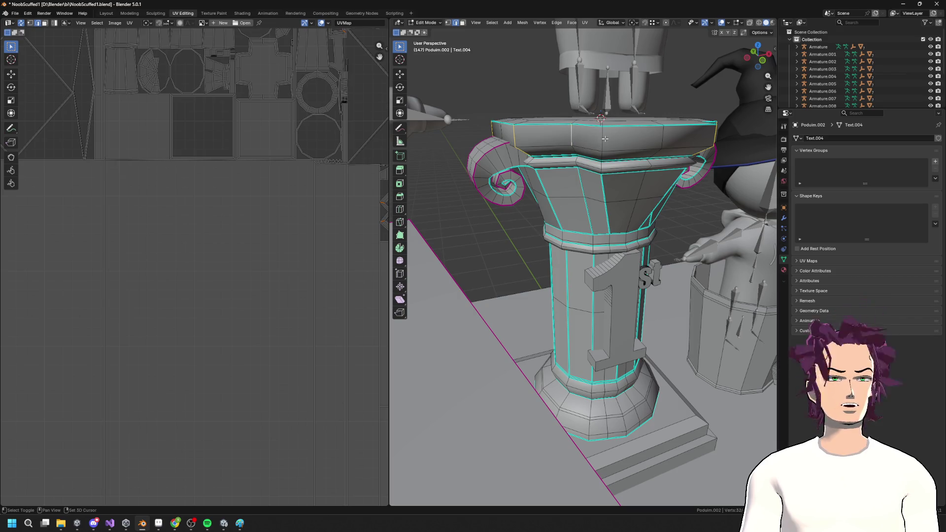
pyautogui.moveTo(676, 162)
pyautogui.mouseDown()
pyautogui.moveTo(660, 162)
pyautogui.moveTo(646, 185)
pyautogui.moveTo(613, 140)
pyautogui.mouseUp()
pyautogui.rightClick(651, 184)
pyautogui.click(634, 172)
# Step: Mark the horizontal loop beneath the top slab as sharp and return to Object Mode
pyautogui.moveTo(582, 113); pyautogui.dragTo(565, 137)
pyautogui.keyDown('alt'); pyautogui.click(564, 137); pyautogui.keyUp('alt')
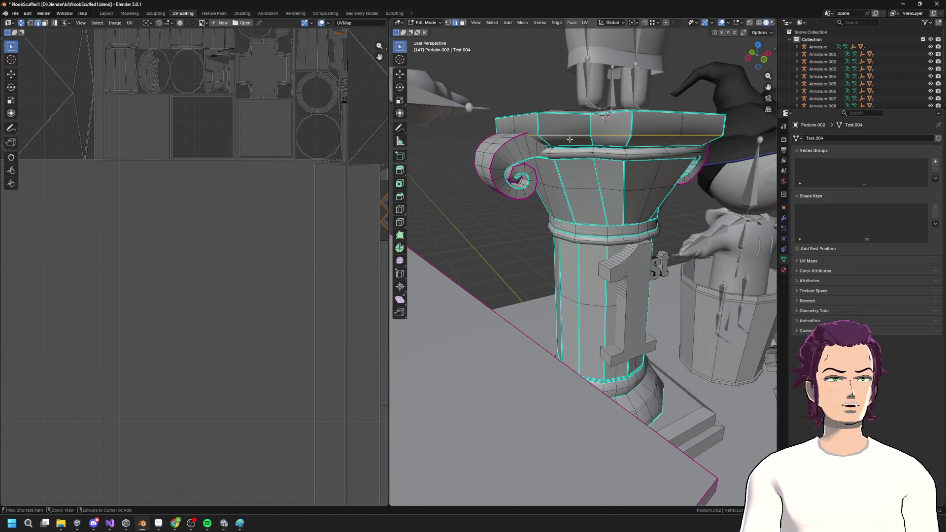
pyautogui.rightClick(569, 140)
pyautogui.click(548, 158)
pyautogui.press('Tab')
pyautogui.moveTo(603, 181)
pyautogui.mouseDown()
pyautogui.moveTo(728, 213)
pyautogui.moveTo(476, 229)
pyautogui.moveTo(611, 232)
pyautogui.moveTo(629, 243)
pyautogui.moveTo(595, 229)
pyautogui.moveTo(609, 246)
pyautogui.mouseUp()
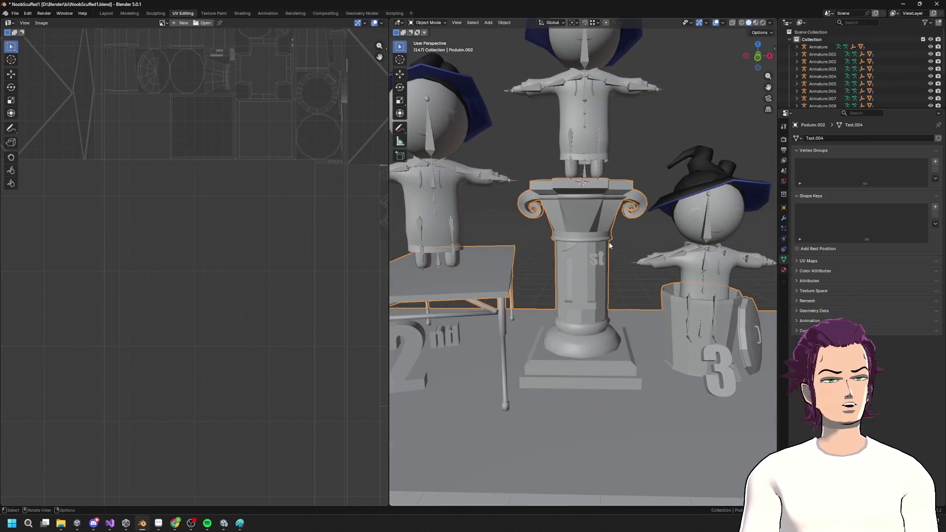
# Step: Close the avatar overlay window that covers the viewport
pyautogui.scroll(-6, 601, 194)
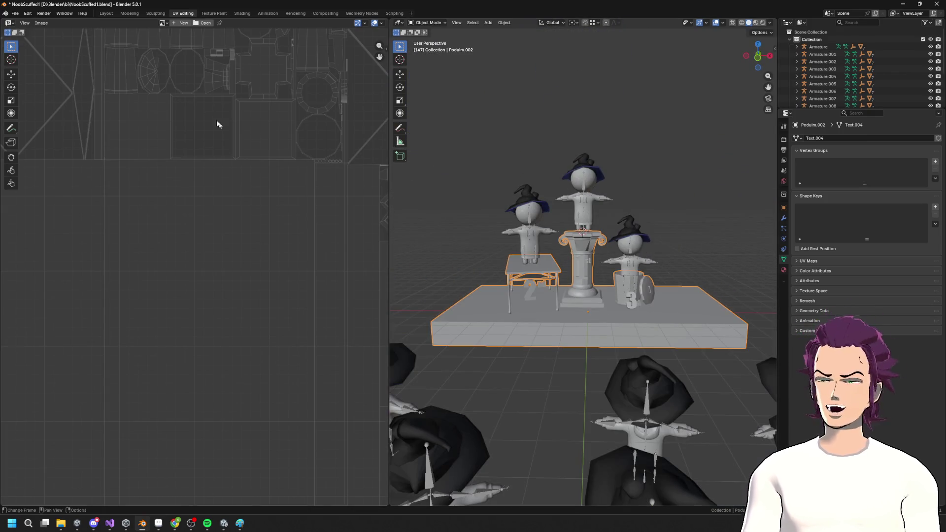
pyautogui.click(16, 13)
pyautogui.moveTo(41, 123)
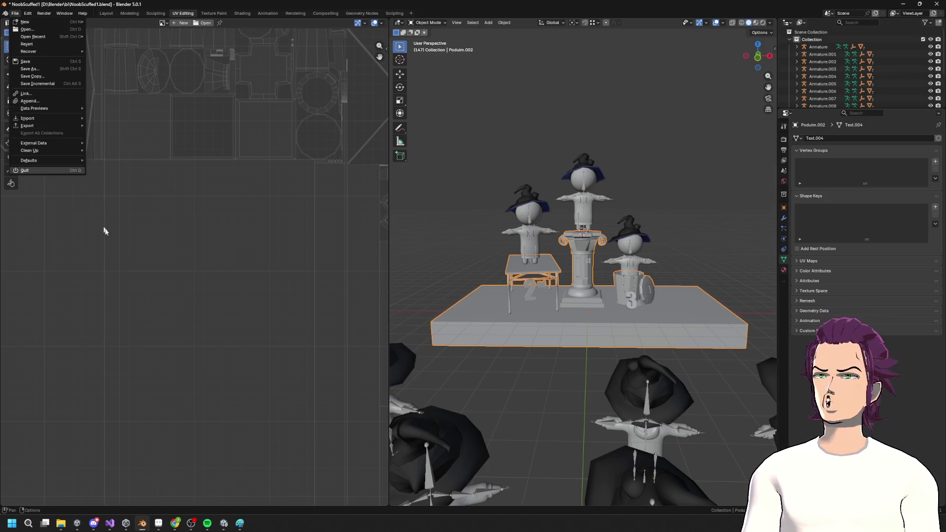
pyautogui.rightClick(75, 518)
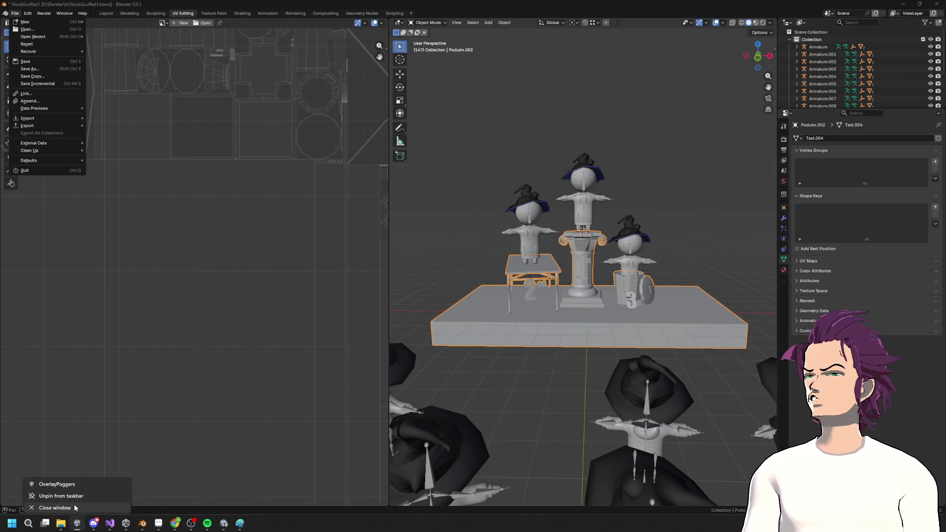
pyautogui.click(77, 504)
pyautogui.moveTo(572, 229); pyautogui.dragTo(573, 293)
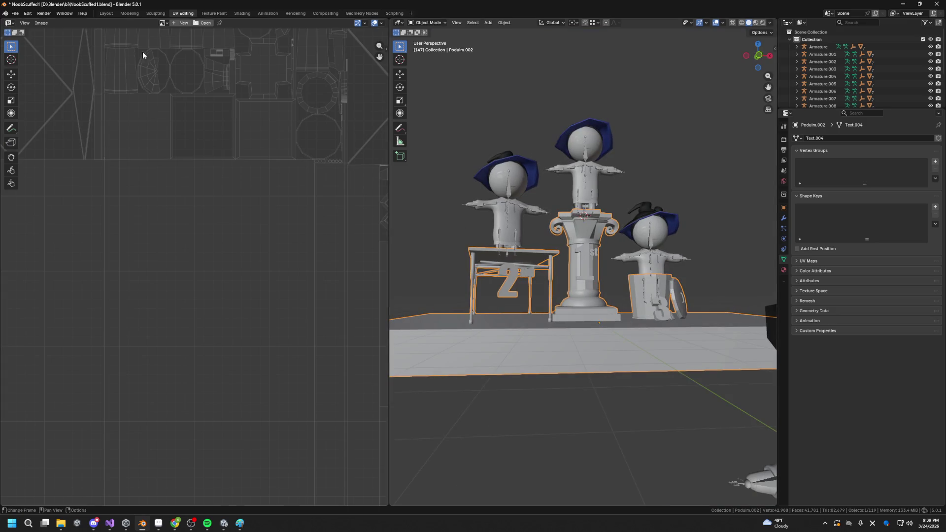
# Step: Export the scene as Podium.fbx into Assets/FBXImports, then switch to Unity
pyautogui.click(14, 14)
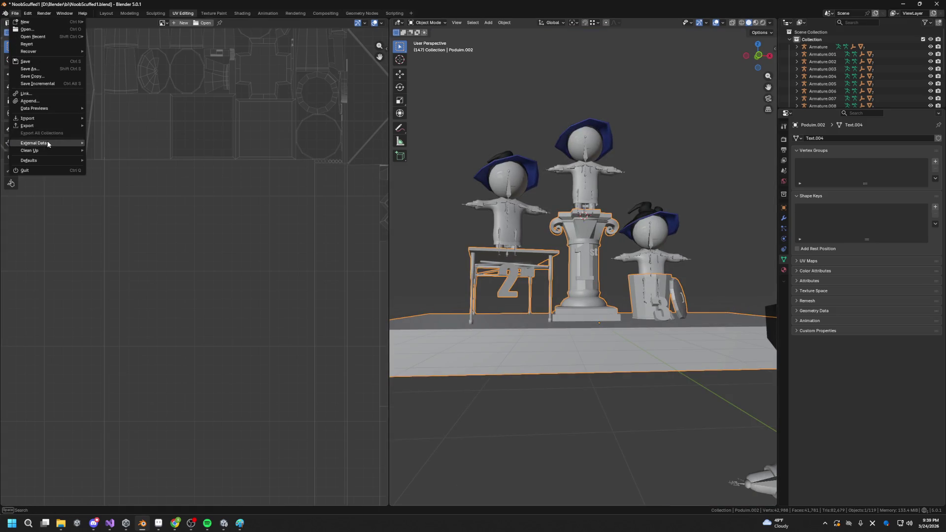
pyautogui.moveTo(34, 126)
pyautogui.click(113, 188)
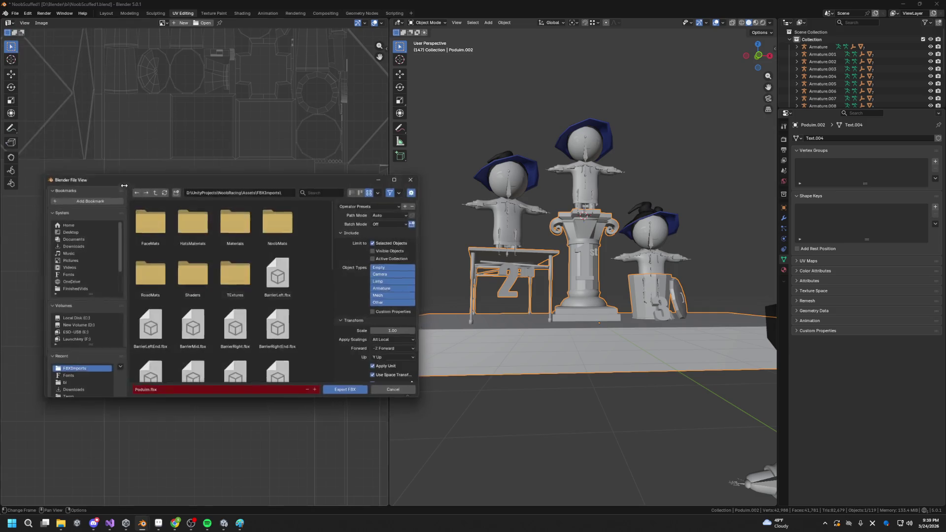
pyautogui.click(354, 398)
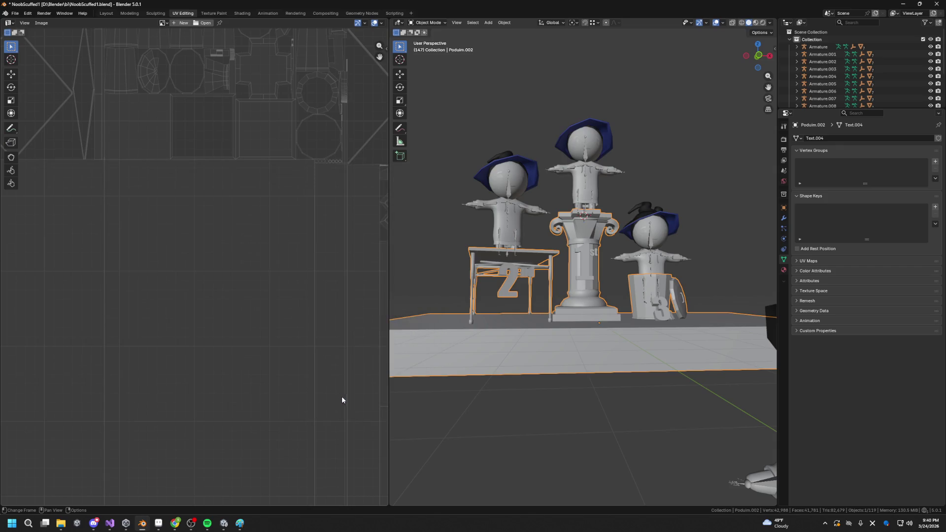
pyautogui.hotkey('alt', 'Tab')
pyautogui.moveTo(515, 254)
pyautogui.mouseDown()
pyautogui.moveTo(543, 293)
pyautogui.moveTo(560, 293)
pyautogui.moveTo(251, 257)
pyautogui.moveTo(401, 269)
pyautogui.moveTo(309, 295)
pyautogui.moveTo(287, 253)
pyautogui.moveTo(289, 271)
pyautogui.moveTo(261, 265)
pyautogui.moveTo(418, 277)
pyautogui.moveTo(454, 237)
pyautogui.moveTo(491, 312)
pyautogui.moveTo(532, 281)
pyautogui.moveTo(625, 329)
pyautogui.moveTo(377, 269)
pyautogui.moveTo(480, 278)
pyautogui.mouseUp()
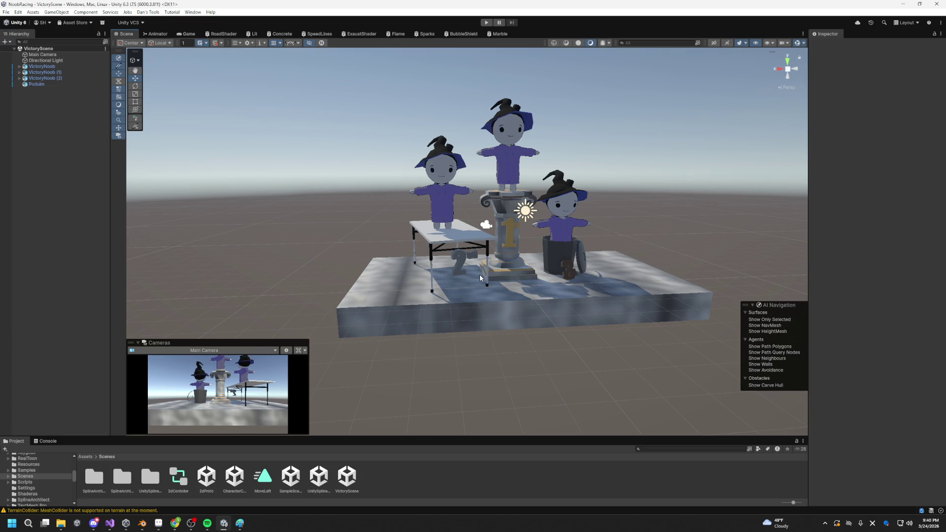
# Step: Zoom in on the podium and select the Podium object in the Scene view
pyautogui.moveTo(480, 274)
pyautogui.mouseDown()
pyautogui.moveTo(558, 214)
pyautogui.moveTo(551, 201)
pyautogui.moveTo(587, 261)
pyautogui.mouseUp()
pyautogui.click(590, 268)
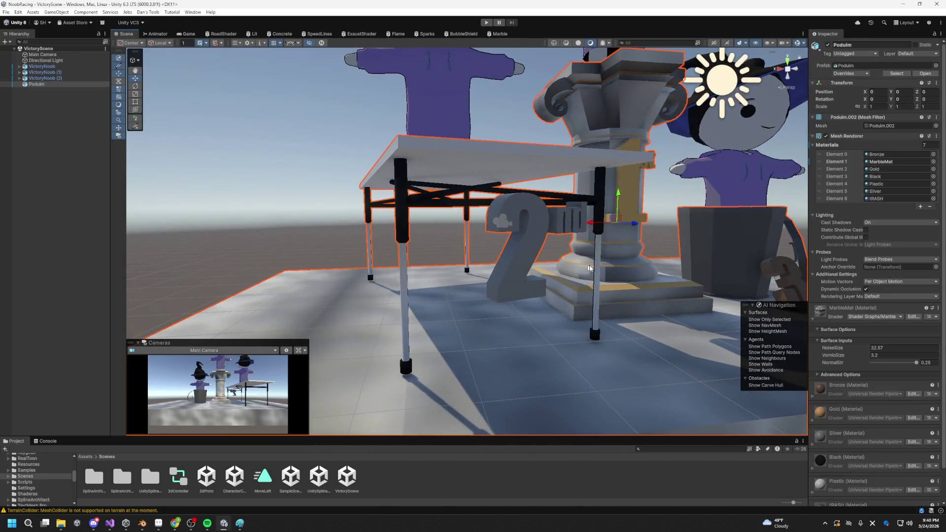
pyautogui.moveTo(526, 251); pyautogui.dragTo(539, 256)
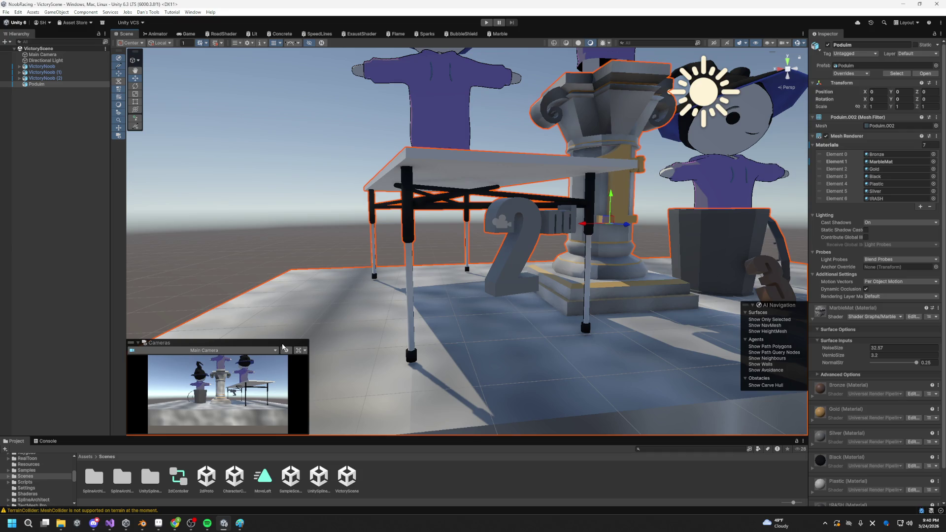
# Step: Browse the FBXImports folder and its Materials subfolder in the Project window, selecting Shaders
pyautogui.press('Up')
pyautogui.press('Up')
pyautogui.press('Up')
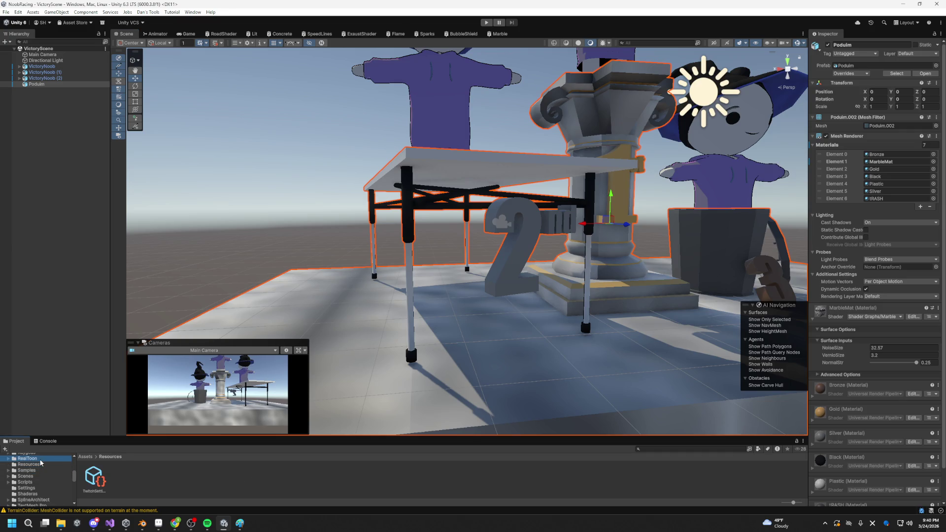
pyautogui.scroll(3, 45, 470)
pyautogui.scroll(5, 40, 498)
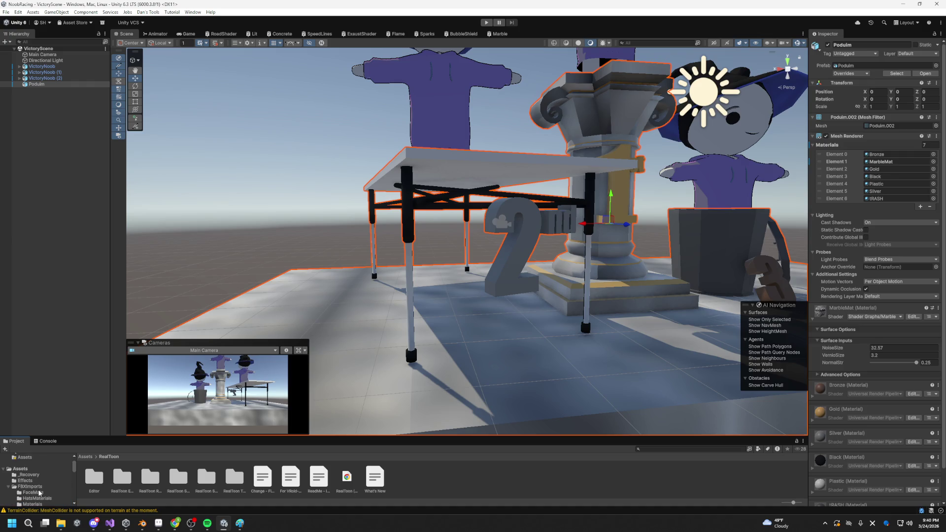
pyautogui.click(36, 487)
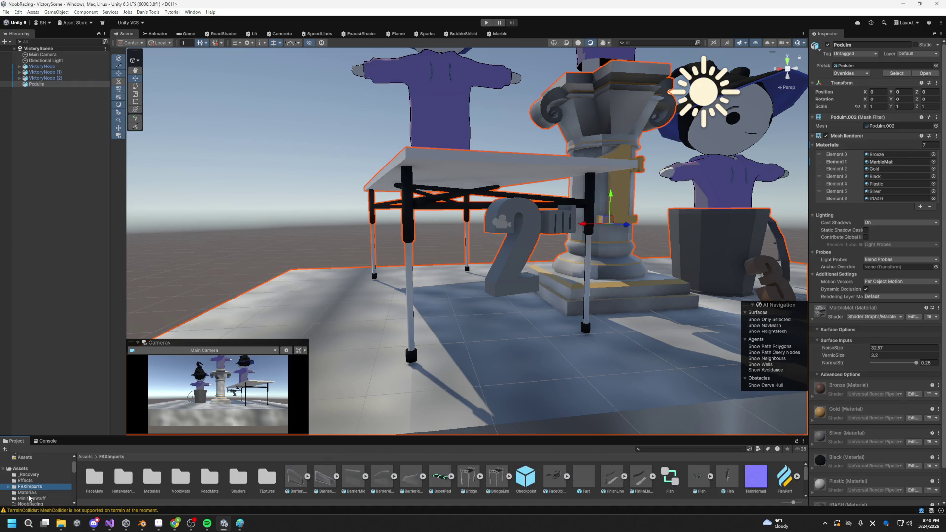
pyautogui.click(30, 493)
pyautogui.click(36, 486)
pyautogui.click(230, 481)
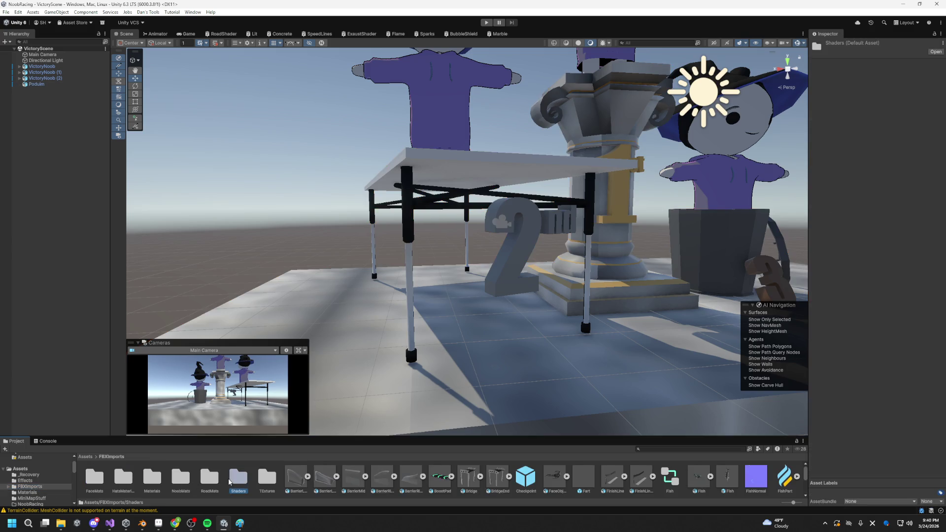
# Step: In NoobMats, duplicate the Rim material as Rim 1 and apply it to the 2nd sign
pyautogui.doubleClick(178, 485)
pyautogui.moveTo(461, 361)
pyautogui.mouseDown()
pyautogui.moveTo(458, 345)
pyautogui.moveTo(413, 329)
pyautogui.mouseUp()
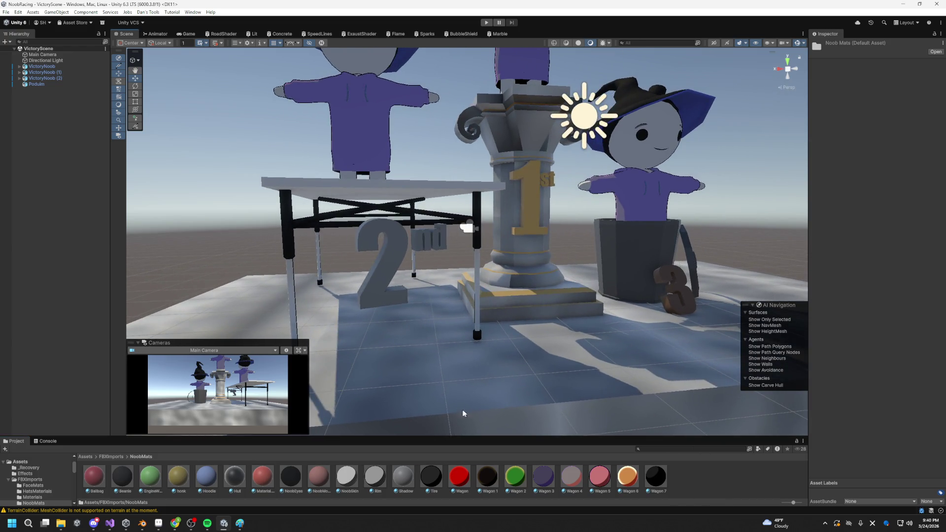
pyautogui.moveTo(535, 381)
pyautogui.mouseDown()
pyautogui.moveTo(464, 327)
pyautogui.moveTo(478, 361)
pyautogui.mouseUp()
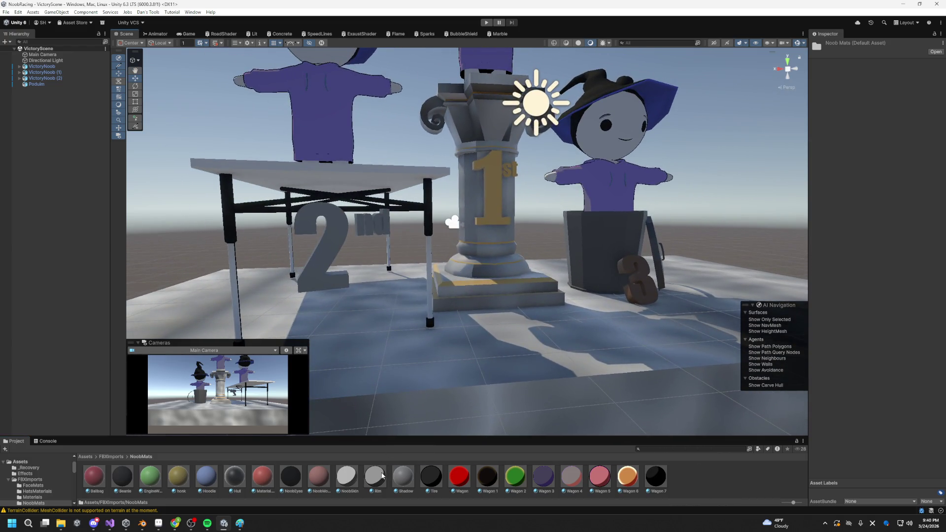
pyautogui.moveTo(471, 418)
pyautogui.mouseDown()
pyautogui.moveTo(482, 416)
pyautogui.moveTo(439, 355)
pyautogui.moveTo(436, 385)
pyautogui.moveTo(433, 369)
pyautogui.mouseUp()
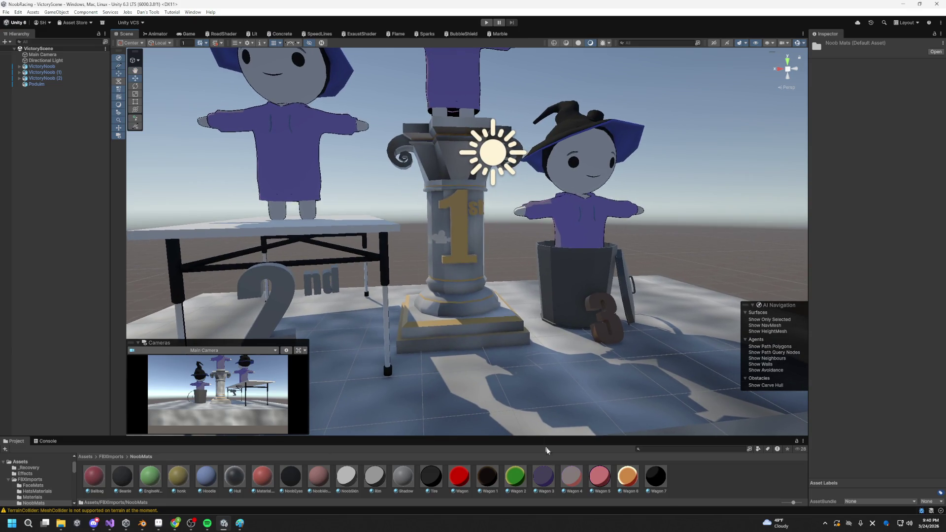
pyautogui.click(375, 476)
pyautogui.hotkey('ctrl', 'd')
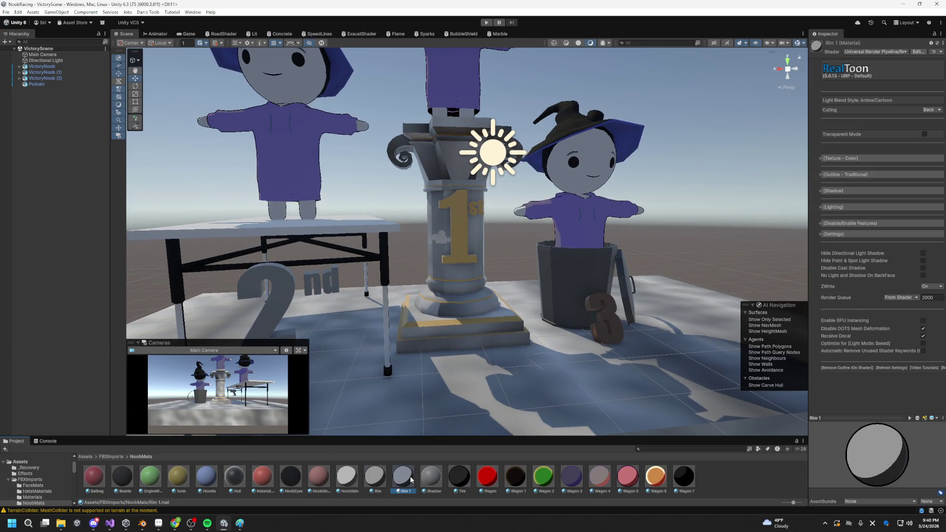
pyautogui.moveTo(403, 476); pyautogui.dragTo(239, 298)
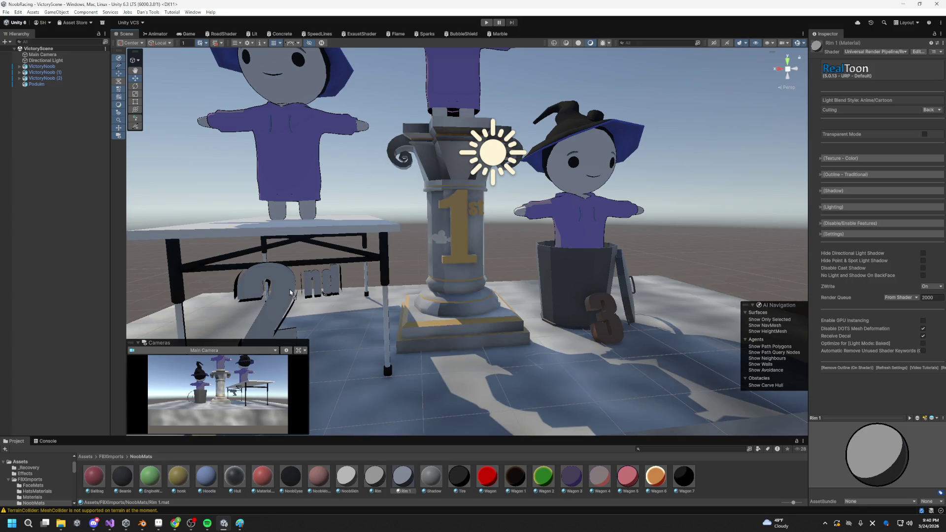
# Step: Try the Tire and Wagon 4 materials on the podium, undoing both
pyautogui.moveTo(297, 292)
pyautogui.mouseDown()
pyautogui.moveTo(391, 256)
pyautogui.moveTo(338, 253)
pyautogui.moveTo(358, 247)
pyautogui.moveTo(374, 266)
pyautogui.moveTo(473, 251)
pyautogui.moveTo(427, 312)
pyautogui.moveTo(485, 293)
pyautogui.mouseUp()
pyautogui.moveTo(460, 474); pyautogui.dragTo(402, 245)
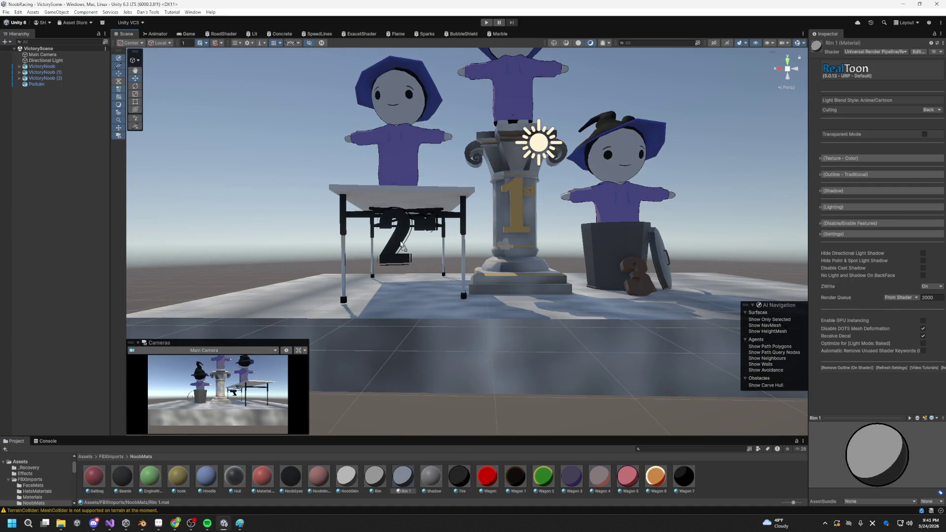
pyautogui.hotkey('ctrl', 'z')
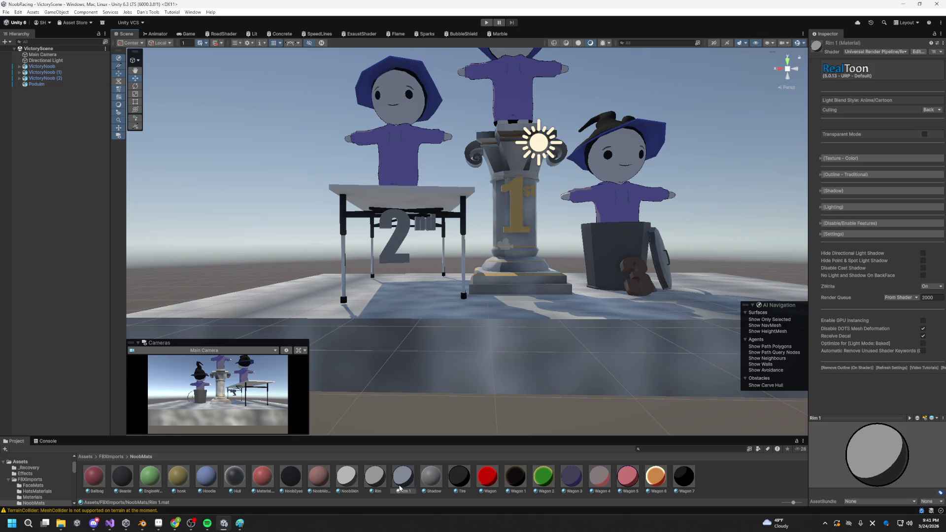
pyautogui.moveTo(601, 479)
pyautogui.mouseDown()
pyautogui.moveTo(517, 221)
pyautogui.moveTo(312, 333)
pyautogui.moveTo(490, 296)
pyautogui.mouseUp()
pyautogui.hotkey('ctrl', 'z')
pyautogui.scroll(1, 489, 296)
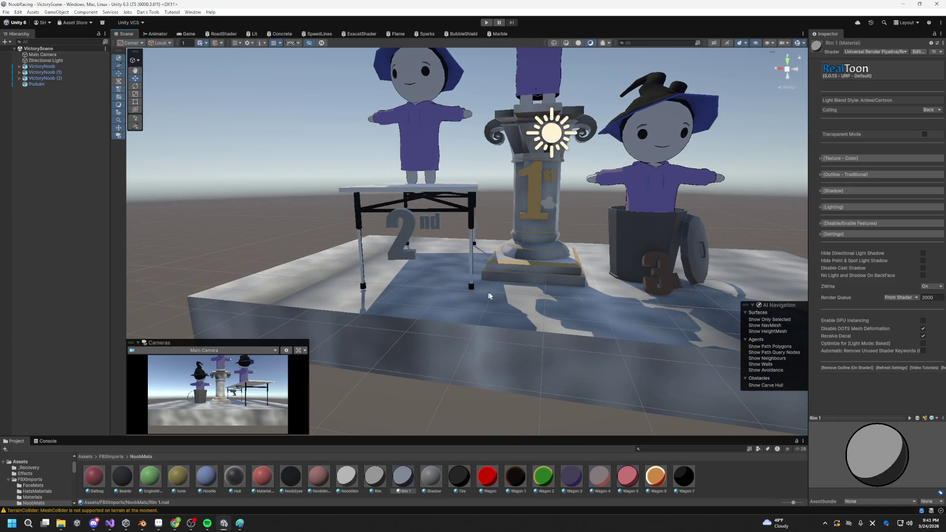
# Step: Duplicate Wagon 6 as Wagon 8, apply it to the 1st sign and trim, and lighten its main colour
pyautogui.click(656, 476)
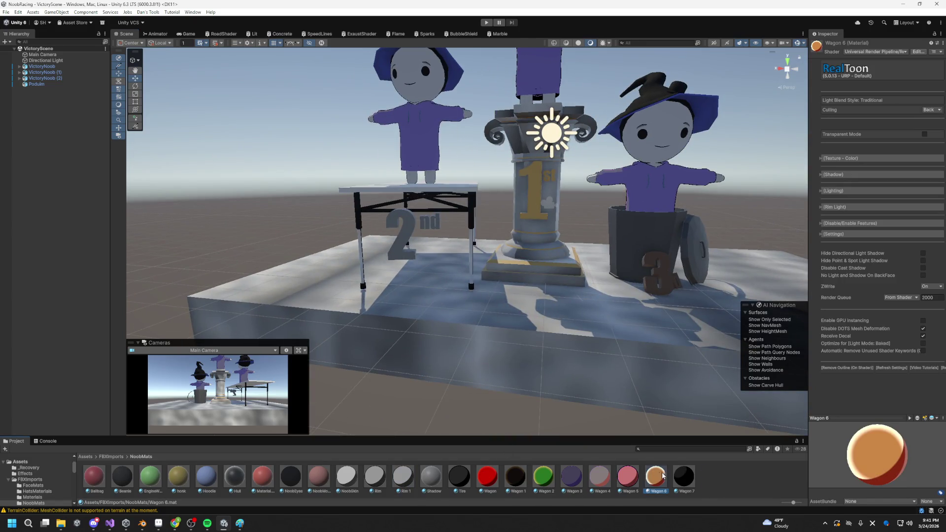
pyautogui.hotkey('ctrl', 'd')
pyautogui.moveTo(712, 476)
pyautogui.mouseDown()
pyautogui.moveTo(533, 211)
pyautogui.moveTo(724, 505)
pyautogui.mouseUp()
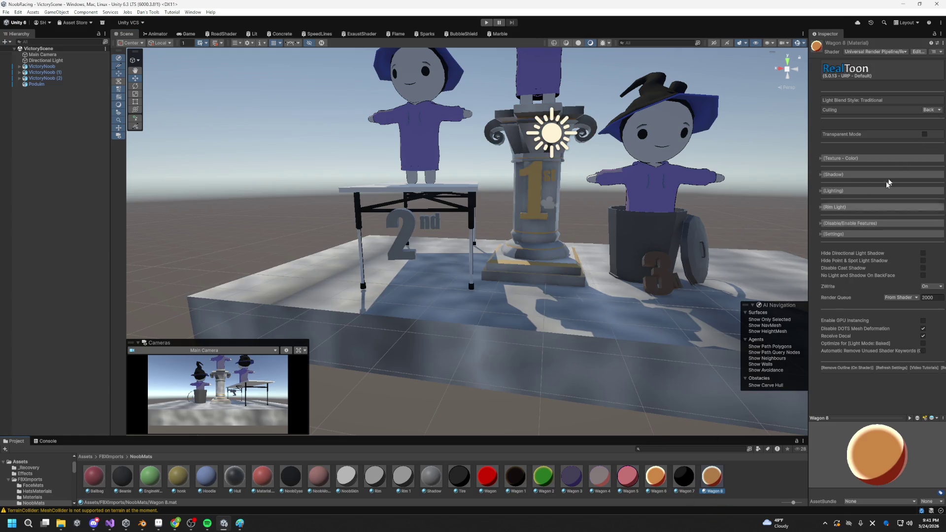
pyautogui.click(863, 158)
pyautogui.click(925, 211)
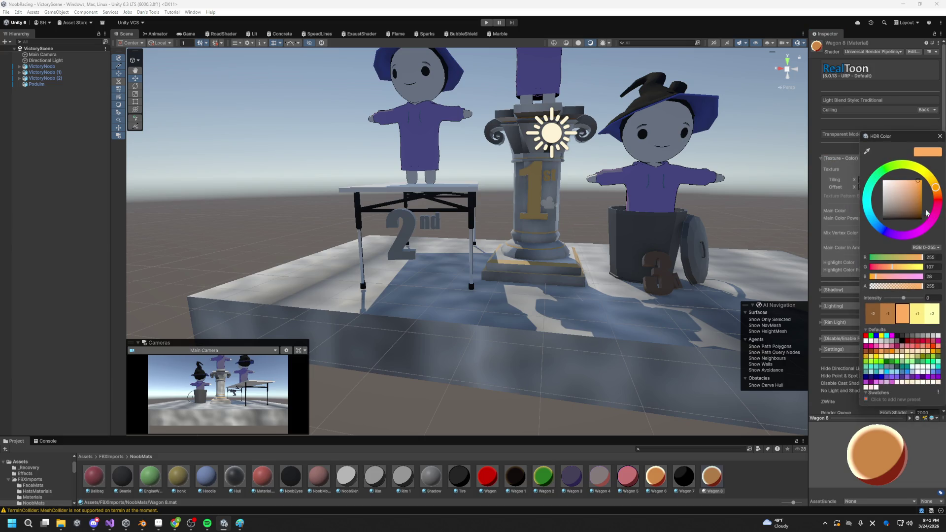
pyautogui.moveTo(922, 195)
pyautogui.mouseDown()
pyautogui.moveTo(921, 186)
pyautogui.moveTo(938, 187)
pyautogui.moveTo(921, 183)
pyautogui.mouseUp()
# Step: Apply Wagon 8 to the podium pillar and shift its main colour to yellow
pyautogui.moveTo(712, 475)
pyautogui.mouseDown()
pyautogui.moveTo(640, 316)
pyautogui.moveTo(538, 207)
pyautogui.moveTo(519, 307)
pyautogui.moveTo(525, 207)
pyautogui.mouseUp()
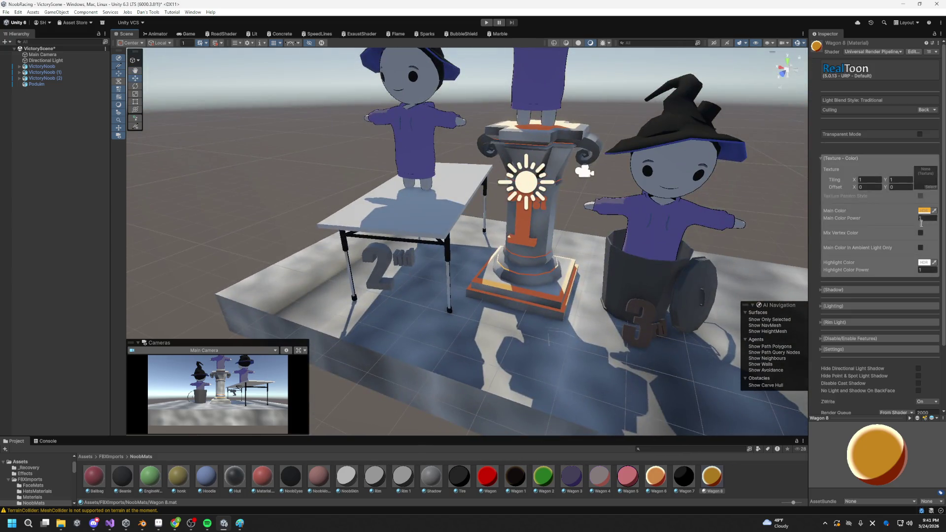
pyautogui.click(924, 212)
pyautogui.moveTo(936, 165)
pyautogui.mouseDown()
pyautogui.moveTo(922, 148)
pyautogui.moveTo(938, 172)
pyautogui.moveTo(931, 155)
pyautogui.mouseUp()
pyautogui.click(731, 437)
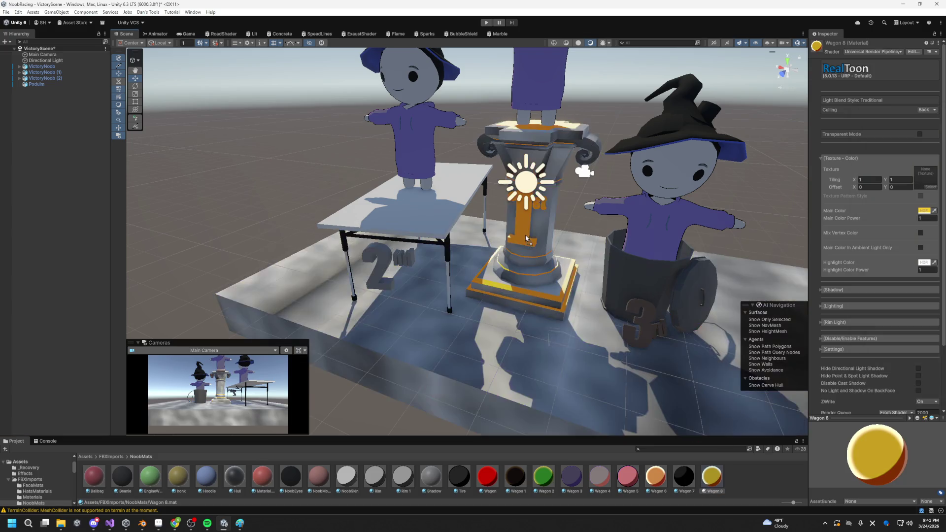
pyautogui.click(924, 210)
pyautogui.moveTo(933, 158); pyautogui.dragTo(925, 142)
pyautogui.moveTo(677, 175)
pyautogui.mouseDown()
pyautogui.moveTo(586, 275)
pyautogui.moveTo(604, 279)
pyautogui.moveTo(690, 397)
pyautogui.mouseUp()
# Step: Duplicate Wagon 8 as Wagon 9 and apply it to the 3 sign
pyautogui.hotkey('ctrl', 'd')
pyautogui.moveTo(740, 476)
pyautogui.mouseDown()
pyautogui.moveTo(567, 306)
pyautogui.moveTo(553, 265)
pyautogui.mouseUp()
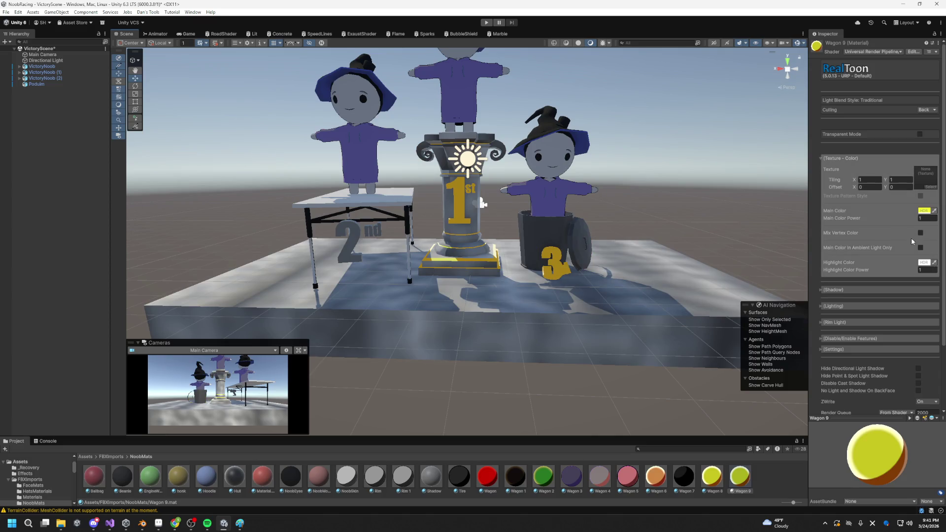
pyautogui.click(926, 210)
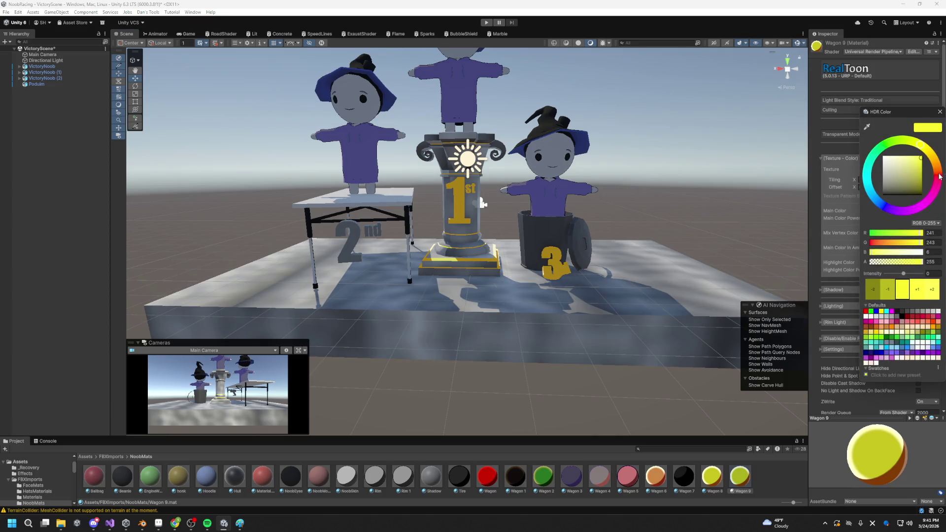
# Step: Pick a dark maroon red as Wagon 9's main colour in the HDR colour picker
pyautogui.click(939, 176)
pyautogui.click(895, 181)
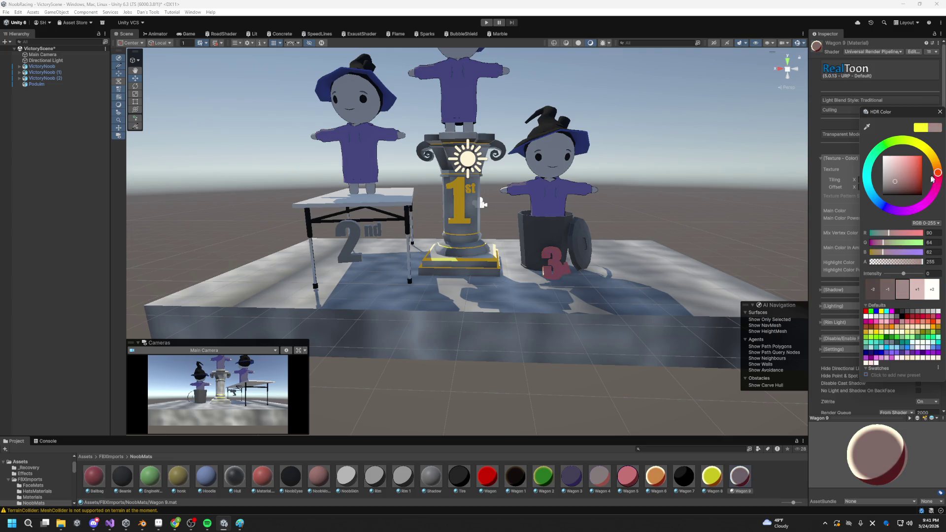
pyautogui.moveTo(920, 170)
pyautogui.mouseDown()
pyautogui.moveTo(897, 177)
pyautogui.moveTo(935, 173)
pyautogui.mouseUp()
pyautogui.click(900, 190)
pyautogui.moveTo(695, 190)
pyautogui.mouseDown()
pyautogui.moveTo(641, 187)
pyautogui.moveTo(690, 197)
pyautogui.mouseUp()
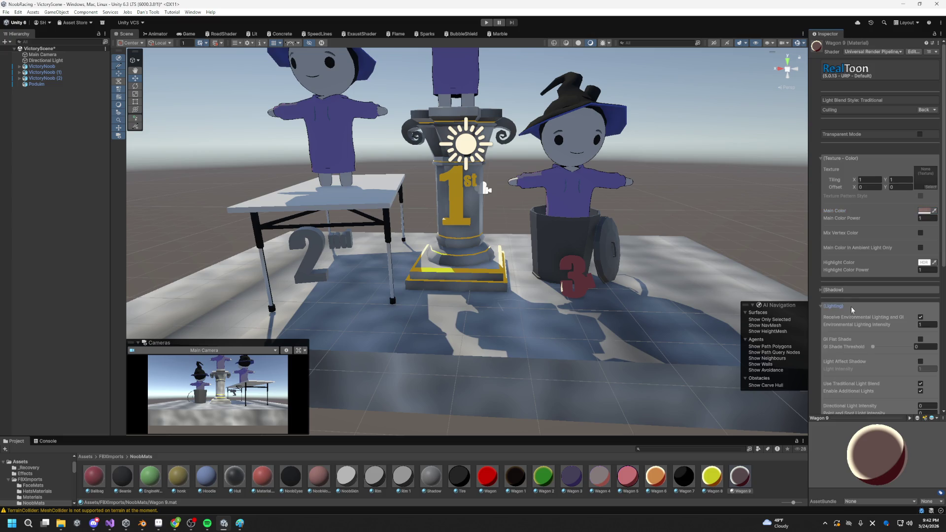
pyautogui.scroll(-3, 853, 310)
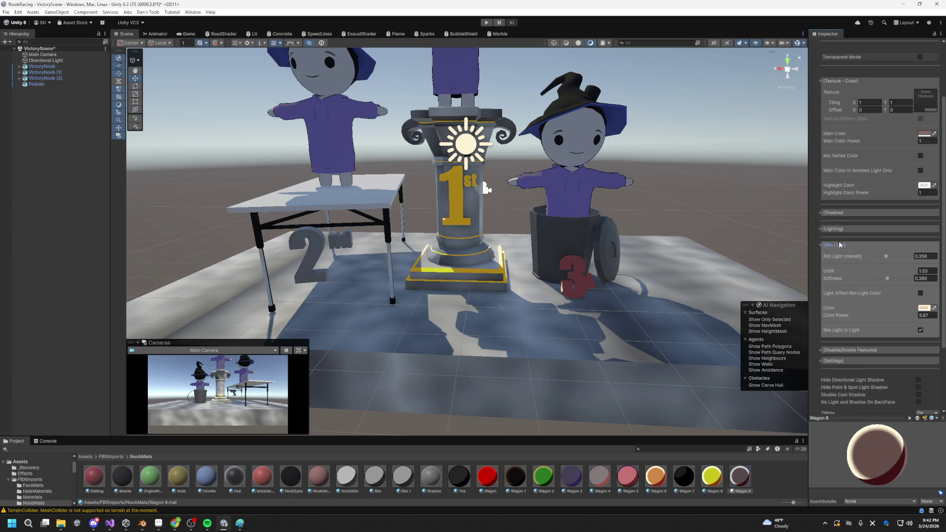
pyautogui.click(456, 217)
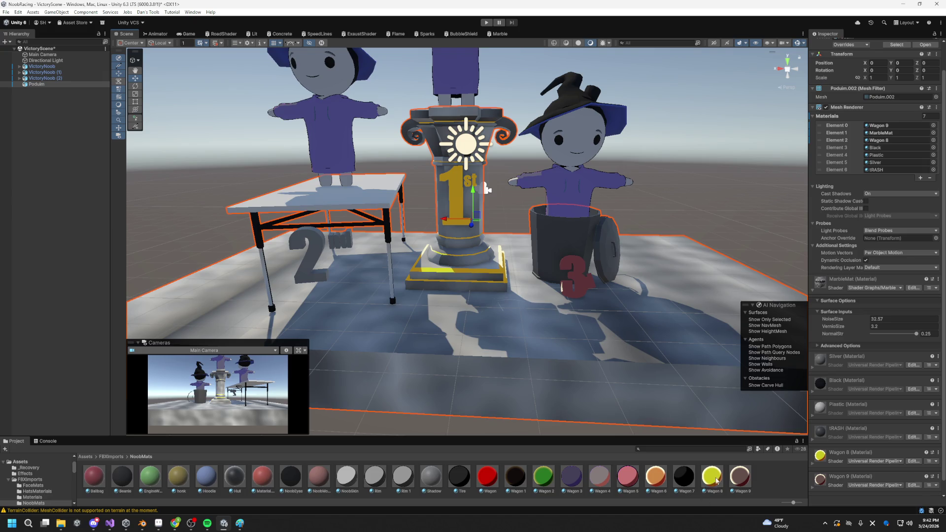
# Step: On Wagon 8, raise rim light intensity to 1 and type a higher highlight colour power
pyautogui.click(717, 481)
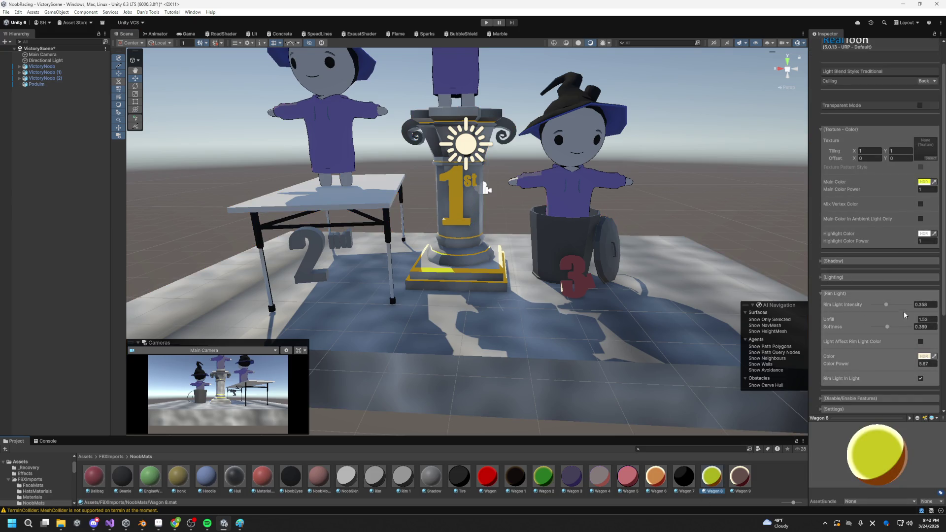
pyautogui.moveTo(887, 305); pyautogui.dragTo(904, 306)
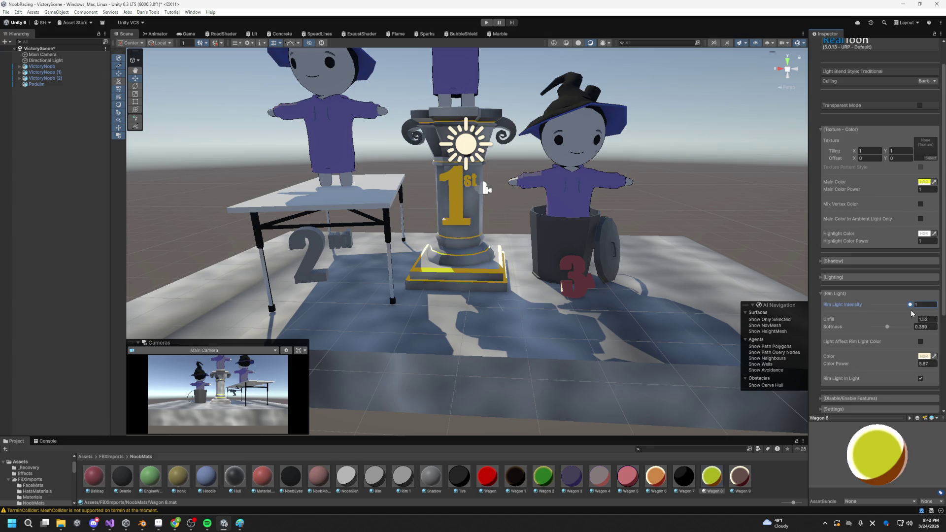
pyautogui.moveTo(769, 237)
pyautogui.mouseDown()
pyautogui.moveTo(714, 241)
pyautogui.moveTo(813, 245)
pyautogui.mouseUp()
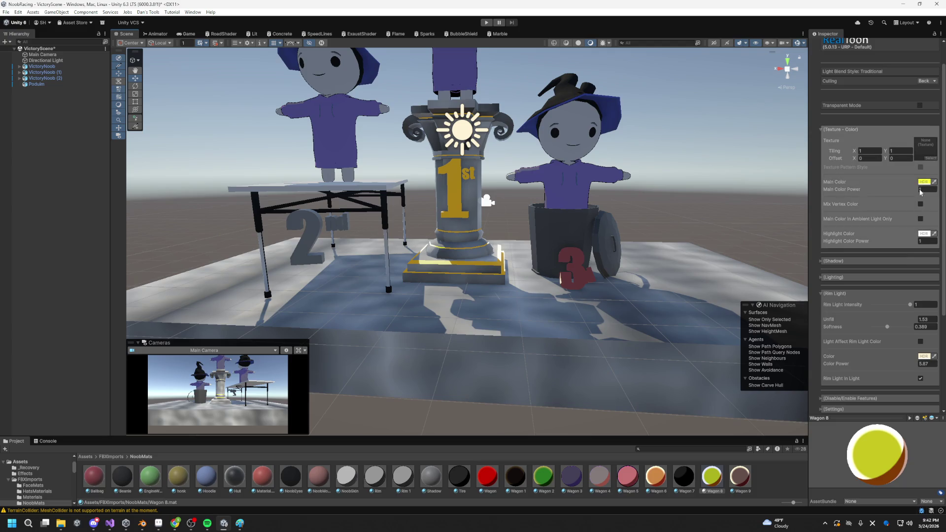
pyautogui.click(924, 234)
pyautogui.click(921, 241)
pyautogui.write('42.8')
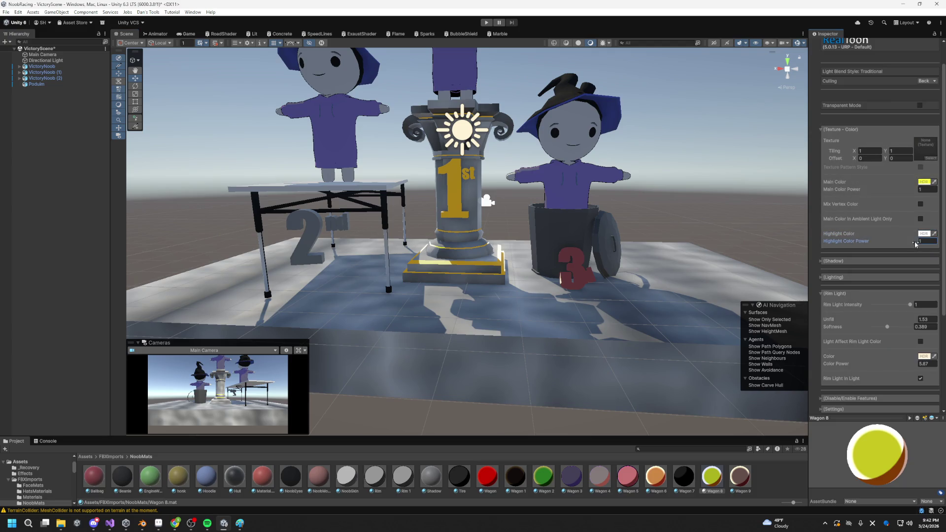
pyautogui.press('BackSpace')
pyautogui.press('BackSpace')
pyautogui.press('BackSpace')
pyautogui.write('33.9')
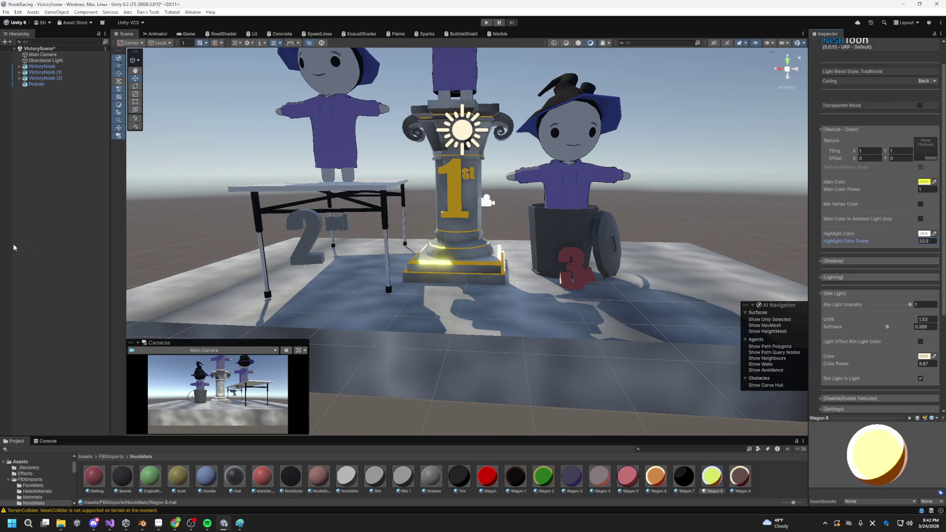
pyautogui.hotkey('alt', 'Tab')
# Step: Select the Wagon 9 material on the podium to view its settings
pyautogui.moveTo(409, 230)
pyautogui.mouseDown()
pyautogui.moveTo(455, 228)
pyautogui.moveTo(598, 267)
pyautogui.moveTo(579, 283)
pyautogui.moveTo(372, 256)
pyautogui.moveTo(444, 266)
pyautogui.mouseUp()
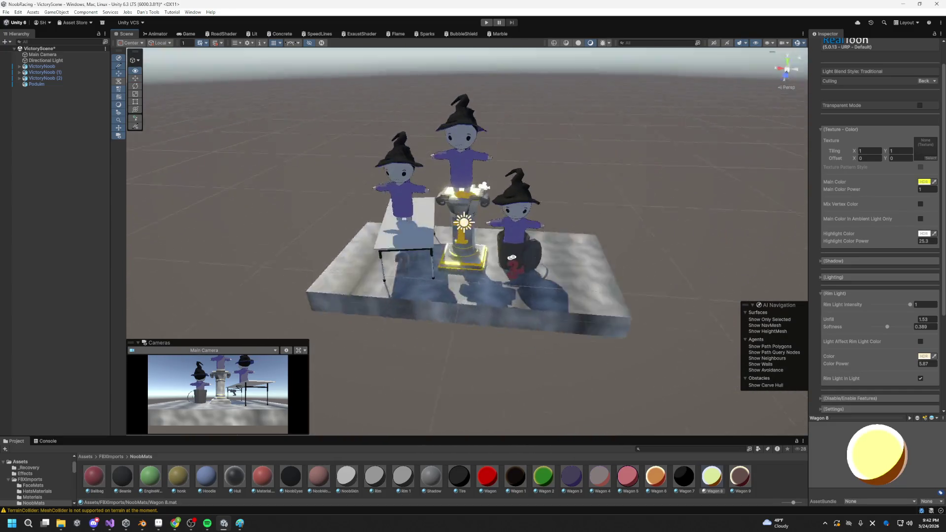
pyautogui.scroll(5, 496, 274)
pyautogui.click(557, 274)
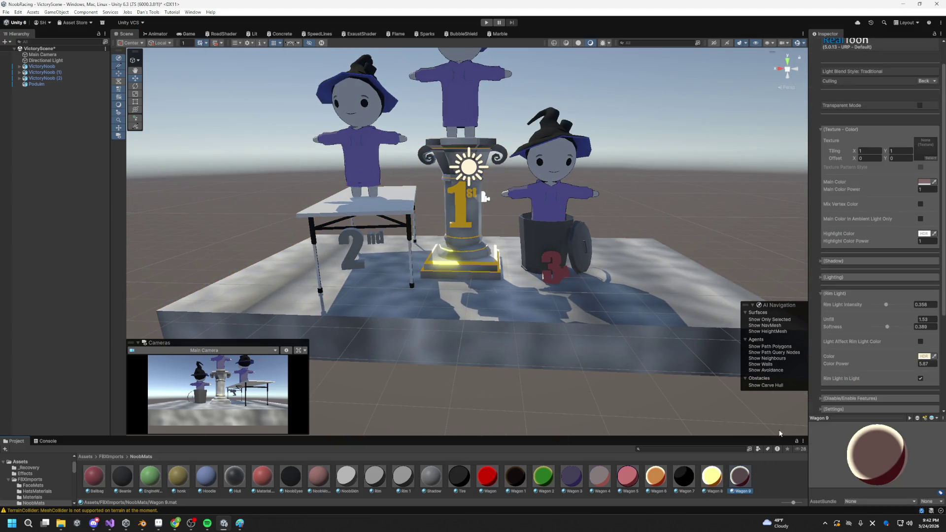
# Step: Set Wagon 9's rim light softness to 0.33 and unfill to 1.53, then expand Disable/Enable Features
pyautogui.click(913, 244)
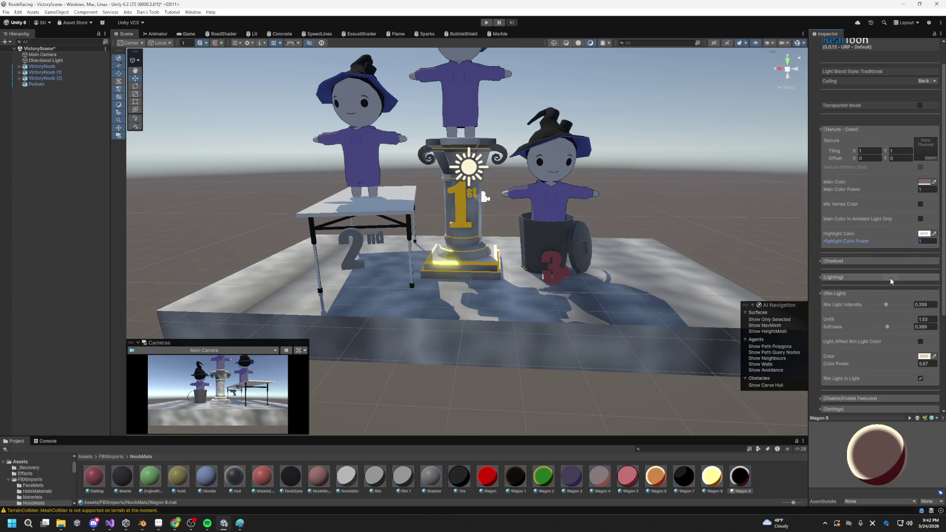
pyautogui.moveTo(584, 239)
pyautogui.mouseDown()
pyautogui.moveTo(601, 279)
pyautogui.moveTo(613, 227)
pyautogui.mouseUp()
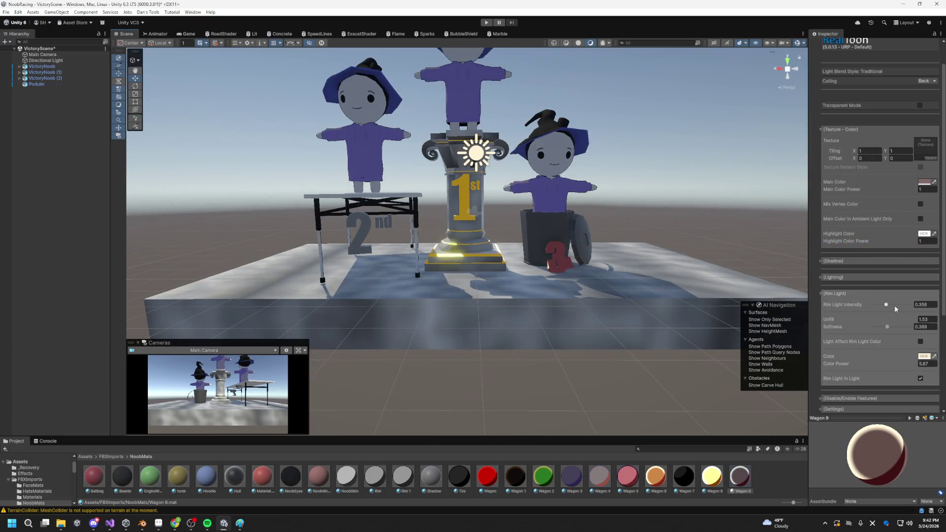
pyautogui.scroll(3, 566, 256)
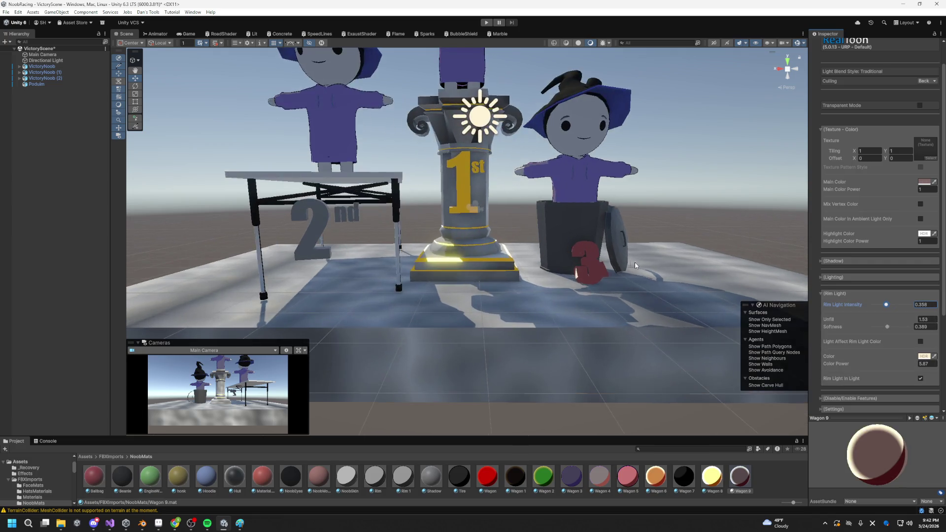
pyautogui.moveTo(592, 256); pyautogui.dragTo(553, 301)
pyautogui.moveTo(501, 320)
pyautogui.mouseDown()
pyautogui.moveTo(625, 283)
pyautogui.moveTo(667, 301)
pyautogui.mouseUp()
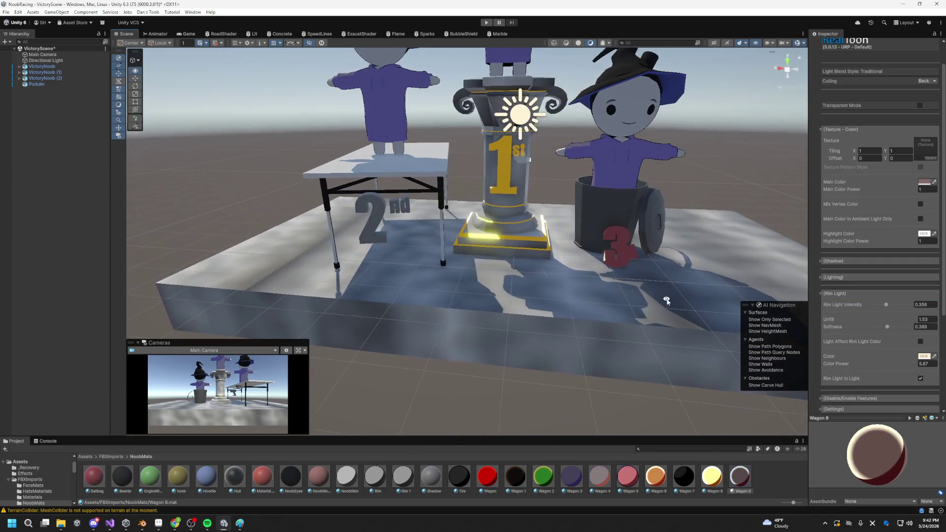
pyautogui.moveTo(888, 327)
pyautogui.mouseDown()
pyautogui.moveTo(901, 328)
pyautogui.moveTo(842, 339)
pyautogui.mouseUp()
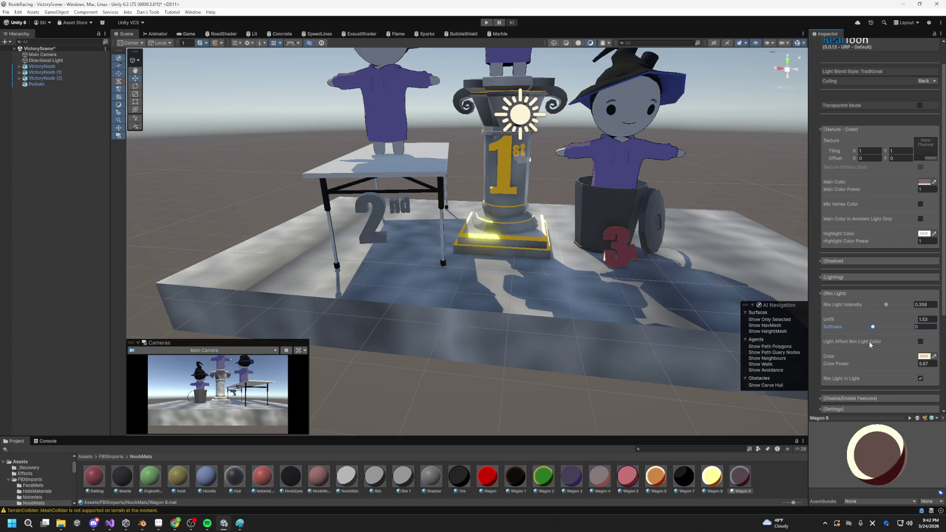
pyautogui.moveTo(917, 319)
pyautogui.mouseDown()
pyautogui.moveTo(888, 323)
pyautogui.moveTo(919, 328)
pyautogui.moveTo(901, 309)
pyautogui.moveTo(885, 309)
pyautogui.moveTo(913, 313)
pyautogui.moveTo(856, 314)
pyautogui.moveTo(903, 316)
pyautogui.mouseUp()
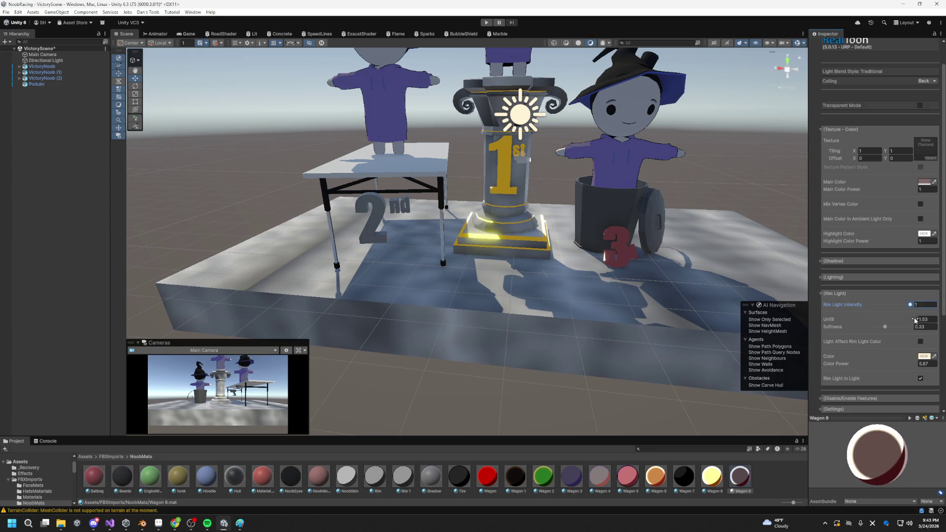
pyautogui.scroll(-3, 886, 295)
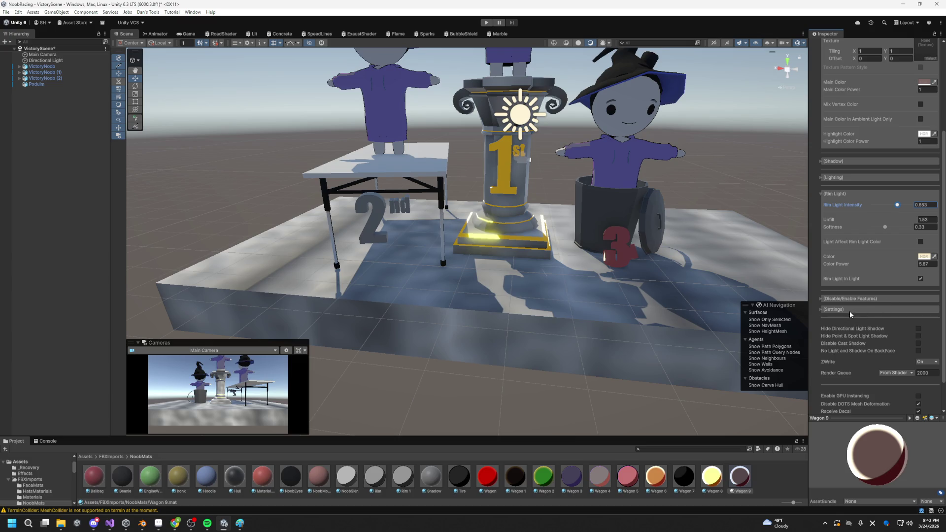
pyautogui.scroll(-2, 890, 362)
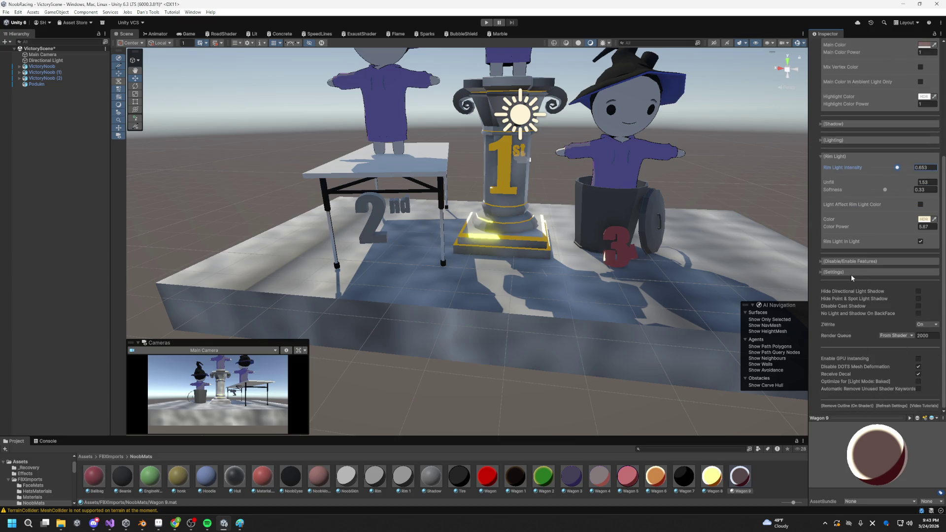
pyautogui.click(844, 262)
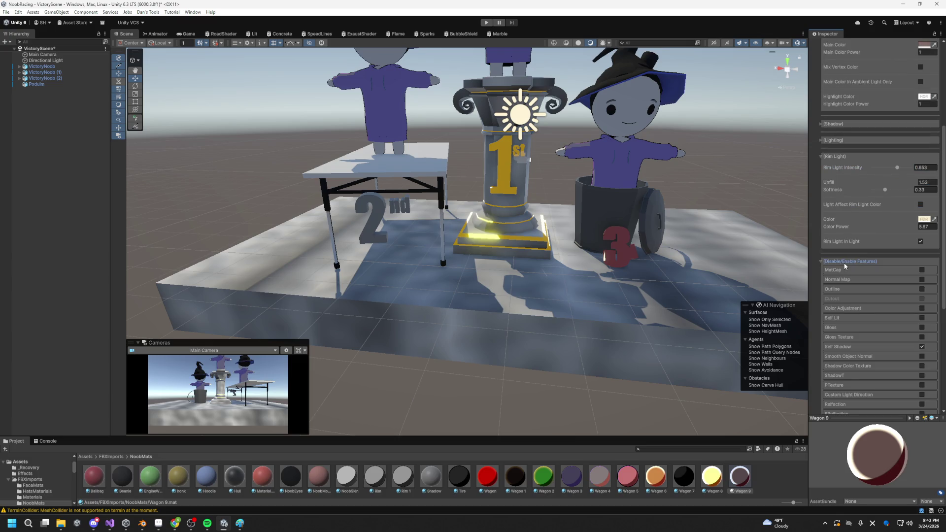
# Step: Enable Outline on Wagon 9 and set the traditional outline width to 1.77
pyautogui.click(922, 291)
pyautogui.moveTo(682, 258); pyautogui.dragTo(808, 160)
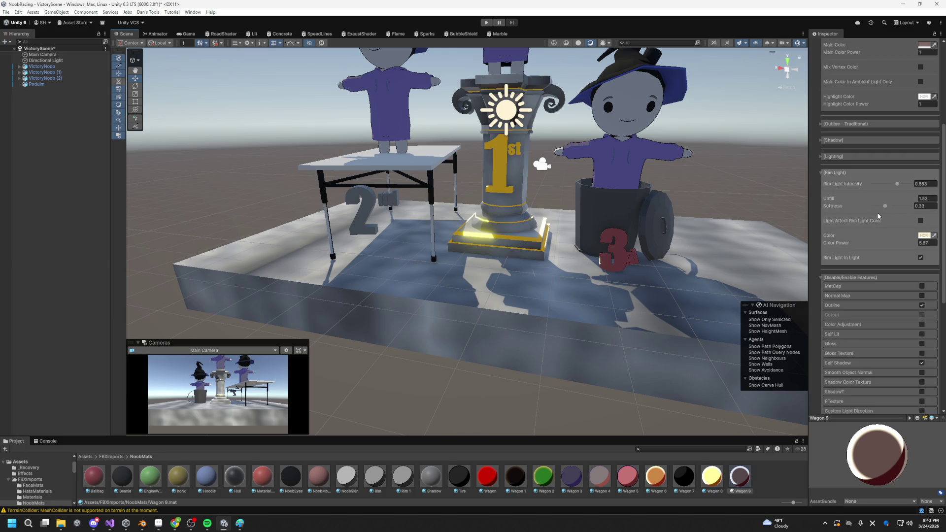
pyautogui.scroll(5, 877, 212)
pyautogui.click(850, 264)
pyautogui.moveTo(908, 278); pyautogui.dragTo(926, 276)
pyautogui.moveTo(13, 276); pyautogui.dragTo(899, 279)
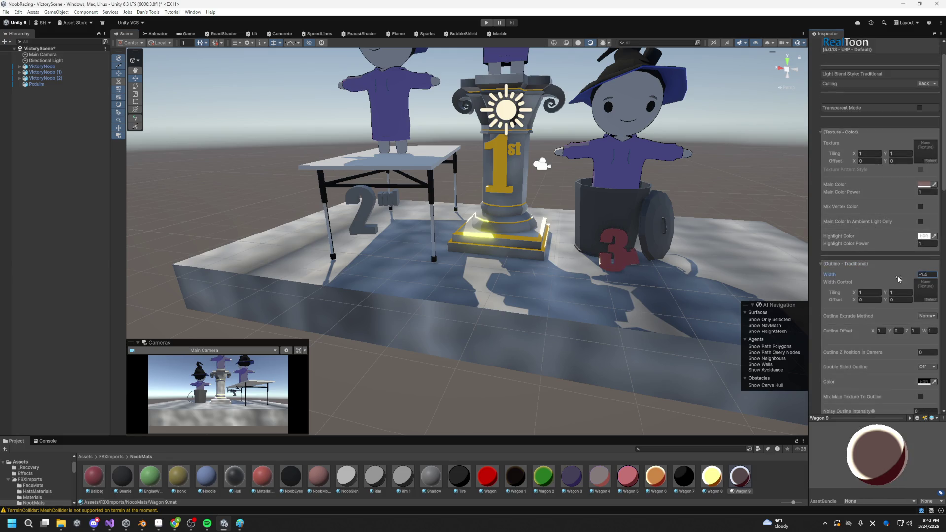
pyautogui.write('1.77')
pyautogui.moveTo(668, 235)
pyautogui.mouseDown()
pyautogui.moveTo(650, 229)
pyautogui.moveTo(673, 225)
pyautogui.moveTo(641, 212)
pyautogui.moveTo(600, 231)
pyautogui.moveTo(594, 217)
pyautogui.mouseUp()
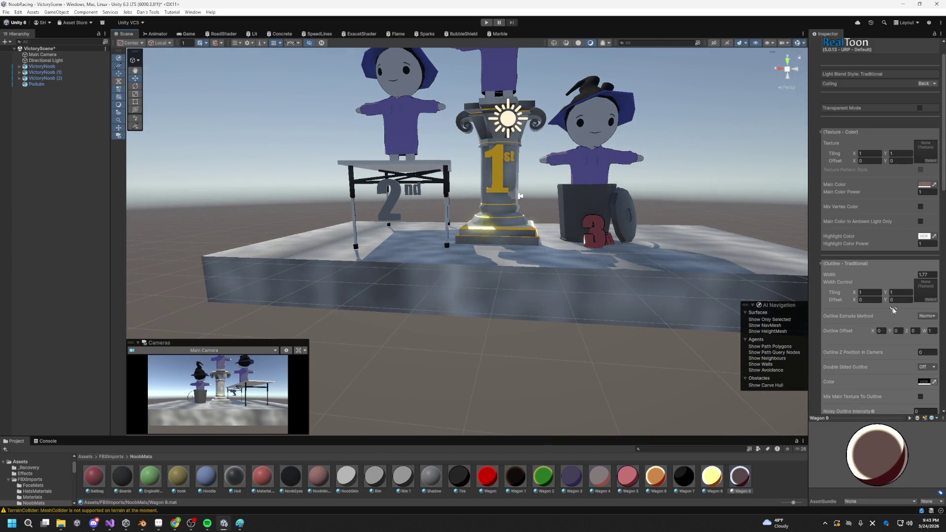
# Step: Try the double sided outline option, then leave it off
pyautogui.click(933, 368)
pyautogui.click(926, 382)
pyautogui.click(929, 368)
pyautogui.click(926, 376)
pyautogui.scroll(2, 608, 251)
# Step: Set the outline colour to pure white
pyautogui.moveTo(608, 251); pyautogui.dragTo(584, 246)
pyautogui.click(924, 382)
pyautogui.click(900, 310)
pyautogui.moveTo(900, 310)
pyautogui.mouseDown()
pyautogui.moveTo(845, 268)
pyautogui.moveTo(882, 298)
pyautogui.moveTo(844, 298)
pyautogui.mouseUp()
pyautogui.moveTo(715, 276); pyautogui.dragTo(626, 271)
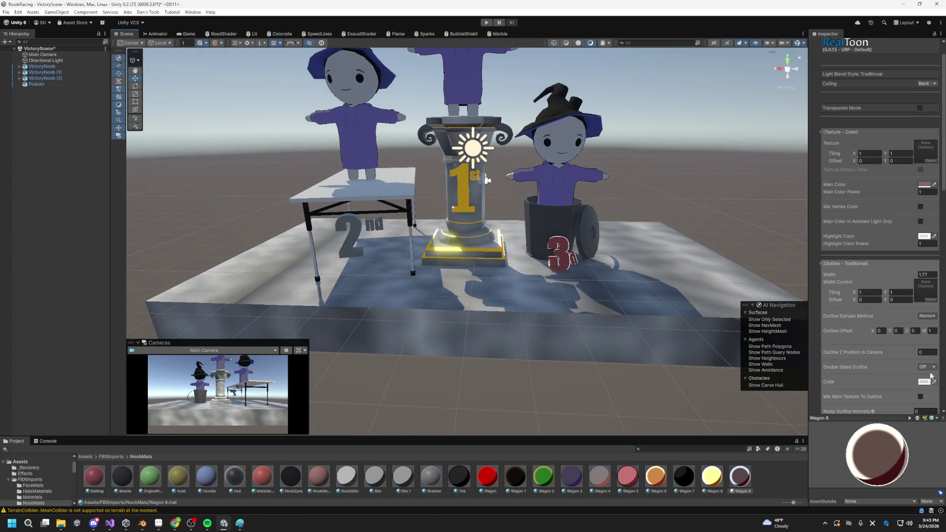
pyautogui.click(928, 383)
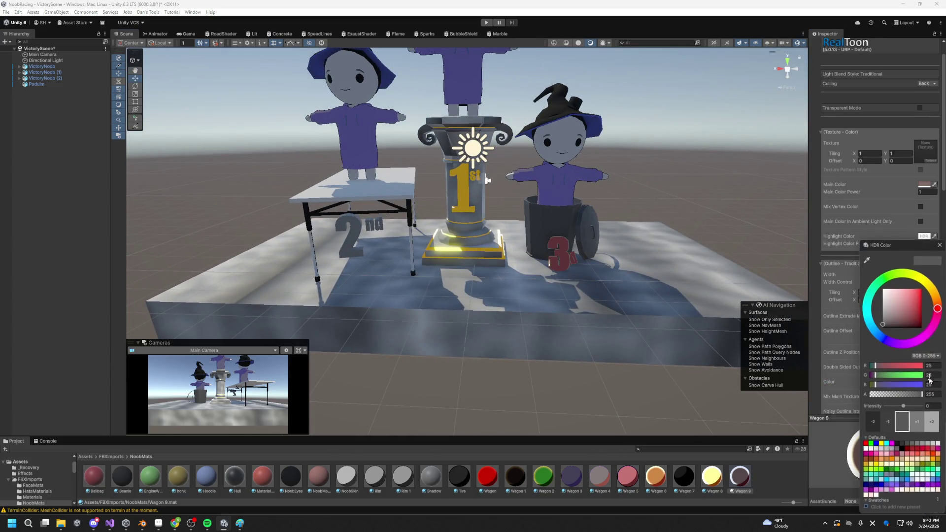
pyautogui.moveTo(893, 308); pyautogui.dragTo(872, 273)
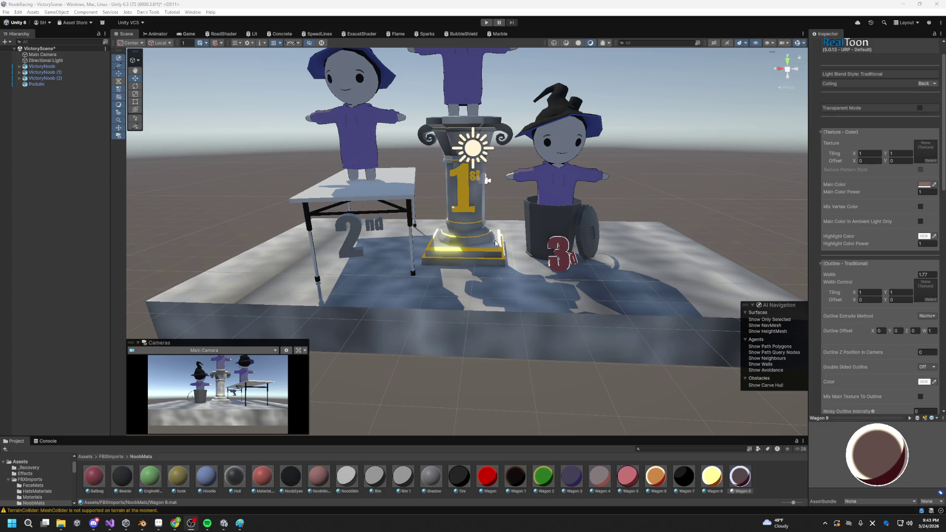
pyautogui.scroll(-5, 496, 242)
pyautogui.click(472, 204)
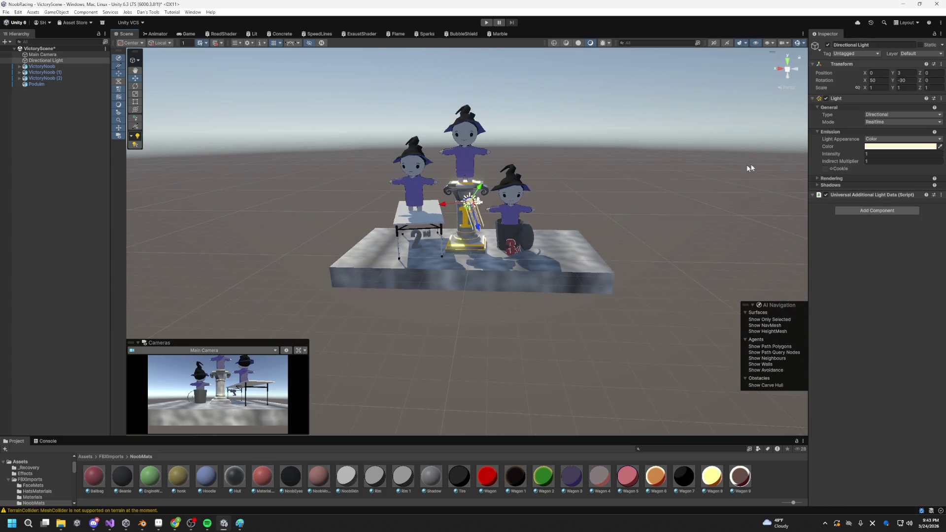
# Step: Rotate the Directional Light to X 59.3 and Y -105.8 to re-angle shadows on the podium
pyautogui.moveTo(910, 81)
pyautogui.mouseDown()
pyautogui.moveTo(678, 67)
pyautogui.moveTo(177, 190)
pyautogui.moveTo(223, 243)
pyautogui.moveTo(442, 289)
pyautogui.moveTo(690, 276)
pyautogui.moveTo(57, 262)
pyautogui.moveTo(224, 291)
pyautogui.mouseUp()
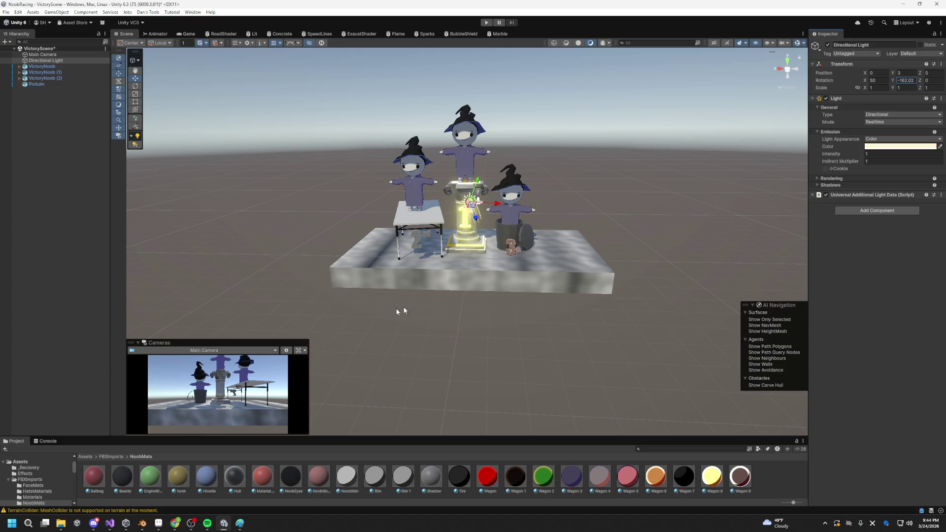
pyautogui.moveTo(877, 83)
pyautogui.mouseDown()
pyautogui.moveTo(837, 124)
pyautogui.moveTo(841, 134)
pyautogui.mouseUp()
pyautogui.moveTo(739, 178); pyautogui.dragTo(553, 165)
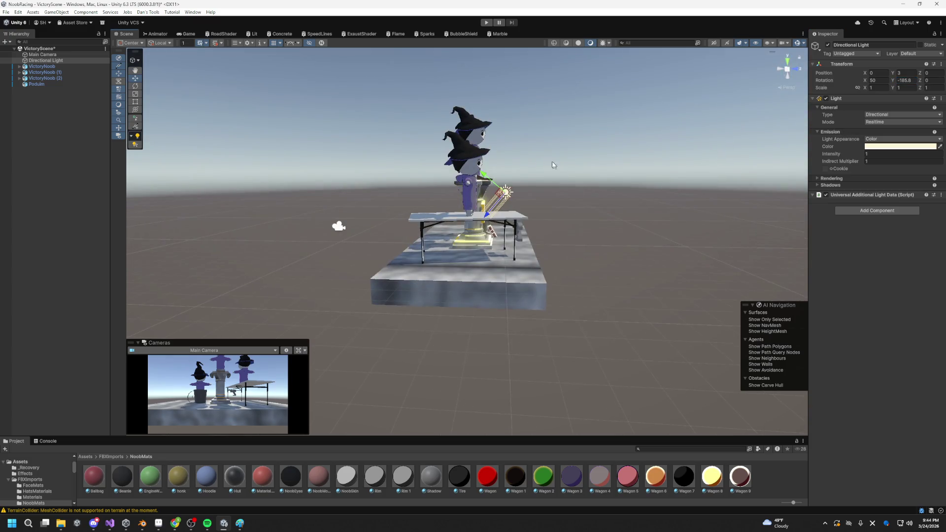
pyautogui.moveTo(868, 86)
pyautogui.mouseDown()
pyautogui.moveTo(900, 87)
pyautogui.moveTo(875, 89)
pyautogui.mouseUp()
pyautogui.moveTo(375, 226)
pyautogui.mouseDown()
pyautogui.moveTo(536, 231)
pyautogui.moveTo(506, 226)
pyautogui.moveTo(519, 209)
pyautogui.moveTo(621, 203)
pyautogui.mouseUp()
# Step: Lower Wagon 8's highlight colour power to 3.96 and rim light colour power to 2.74
pyautogui.press('f')
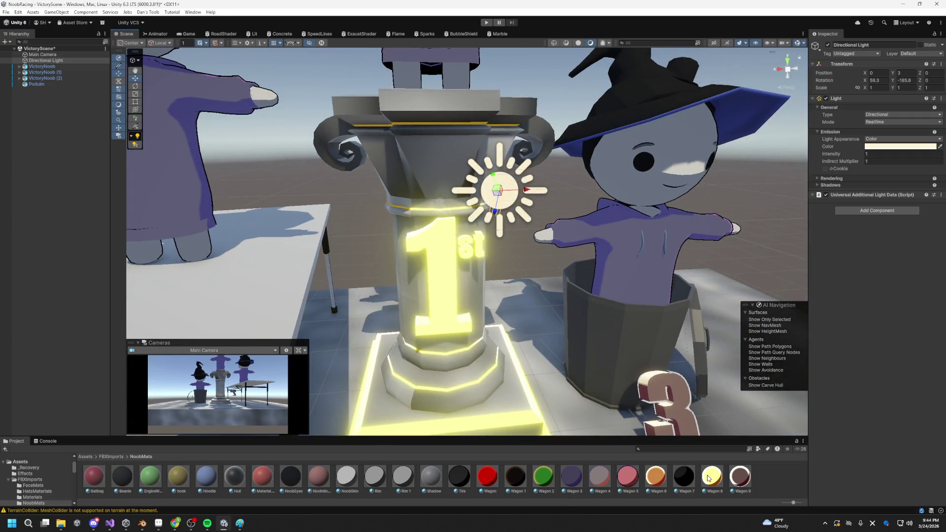
pyautogui.click(708, 478)
pyautogui.moveTo(877, 274); pyautogui.dragTo(872, 281)
pyautogui.scroll(-3, 892, 327)
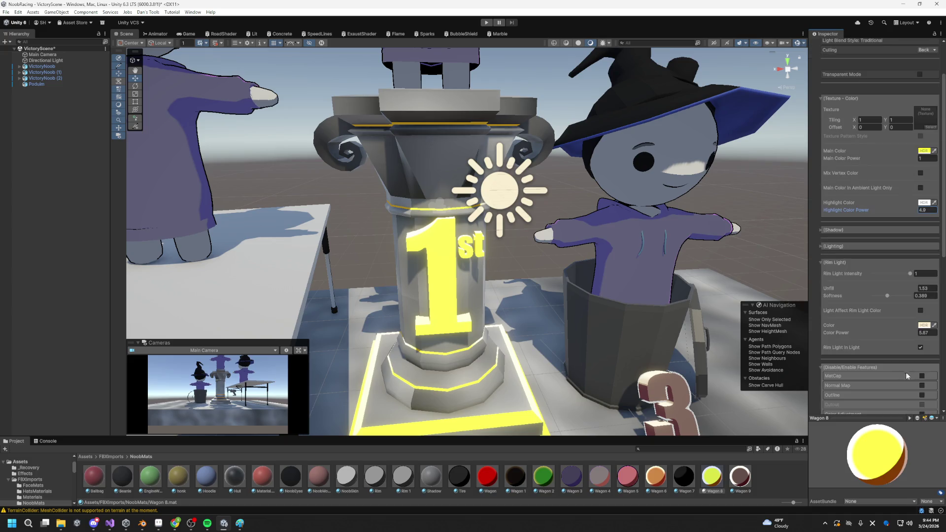
pyautogui.moveTo(903, 333)
pyautogui.mouseDown()
pyautogui.moveTo(872, 332)
pyautogui.moveTo(891, 332)
pyautogui.mouseUp()
pyautogui.scroll(-10, 530, 277)
pyautogui.scroll(-5, 492, 258)
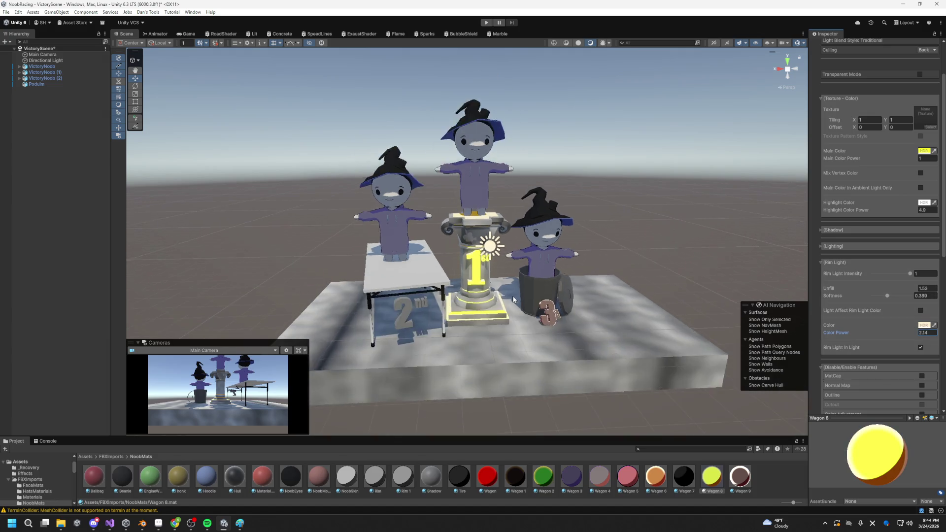
pyautogui.scroll(5, 493, 258)
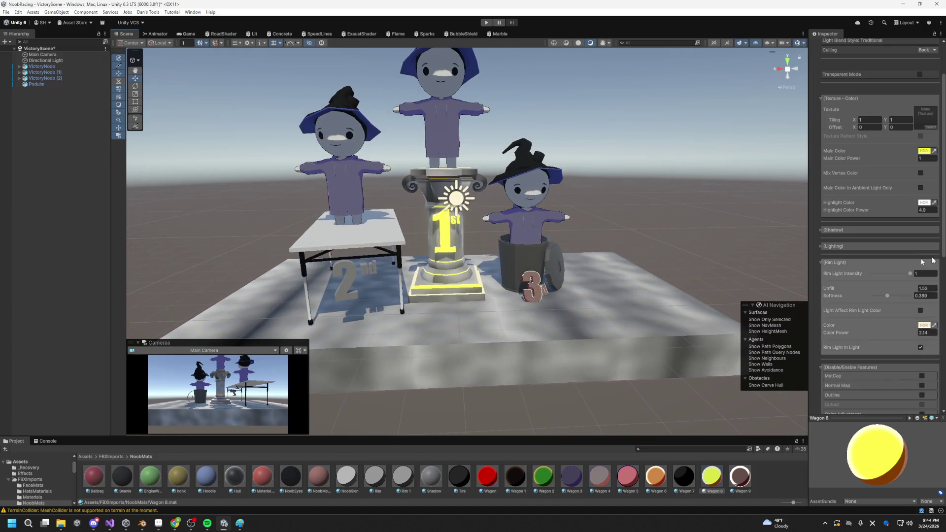
pyautogui.moveTo(912, 212)
pyautogui.mouseDown()
pyautogui.moveTo(900, 215)
pyautogui.moveTo(909, 222)
pyautogui.mouseUp()
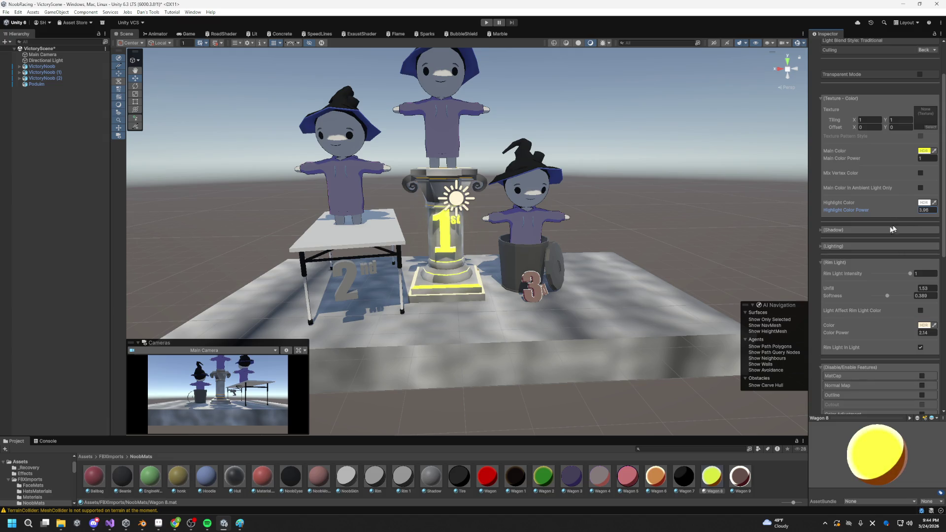
pyautogui.click(546, 282)
pyautogui.moveTo(546, 282)
pyautogui.mouseDown()
pyautogui.moveTo(613, 316)
pyautogui.moveTo(614, 303)
pyautogui.mouseUp()
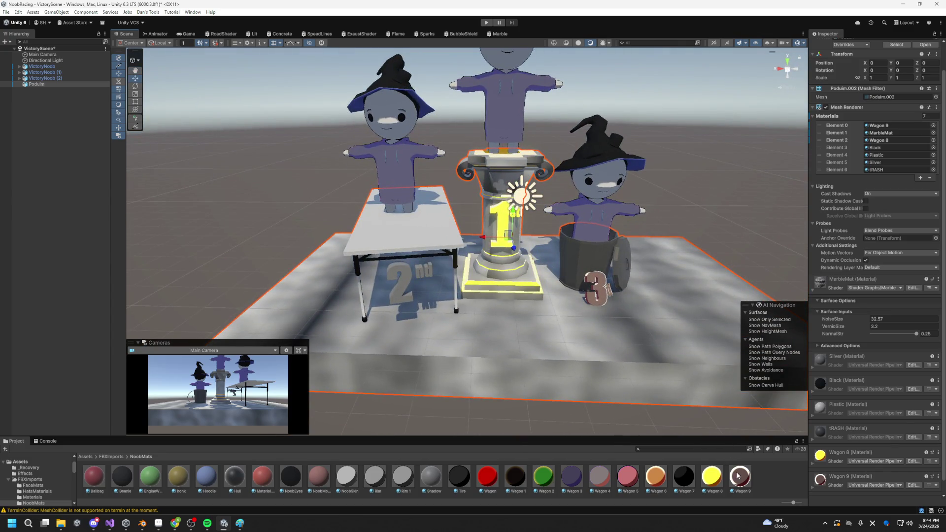
# Step: Set the Wagon 9 material's outline width to about 1.47
pyautogui.click(739, 476)
pyautogui.moveTo(913, 274)
pyautogui.mouseDown()
pyautogui.moveTo(905, 280)
pyautogui.moveTo(916, 279)
pyautogui.mouseUp()
pyautogui.moveTo(498, 291)
pyautogui.mouseDown()
pyautogui.moveTo(471, 291)
pyautogui.moveTo(566, 304)
pyautogui.mouseUp()
# Step: Duplicate Wagon 9 into a new Wagon 10 material and apply it to the 2 marker
pyautogui.click(541, 278)
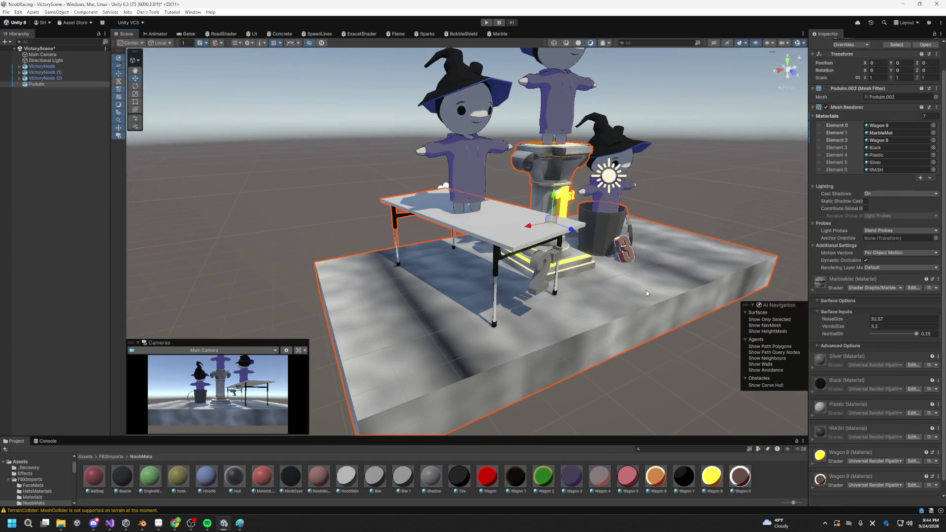
pyautogui.click(750, 477)
pyautogui.hotkey('ctrl', 'd')
pyautogui.moveTo(768, 475)
pyautogui.mouseDown()
pyautogui.moveTo(641, 345)
pyautogui.moveTo(539, 287)
pyautogui.mouseUp()
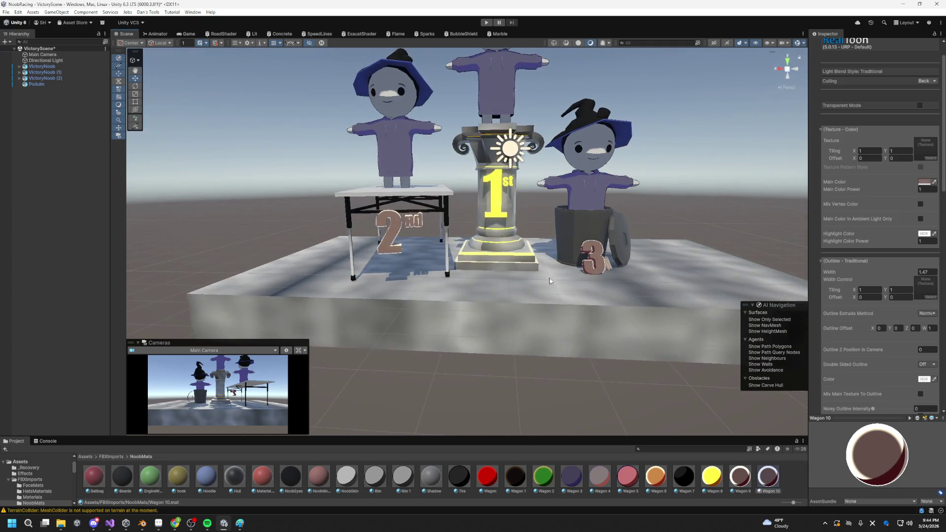
# Step: Make Wagon 10's main colour light grey
pyautogui.click(925, 183)
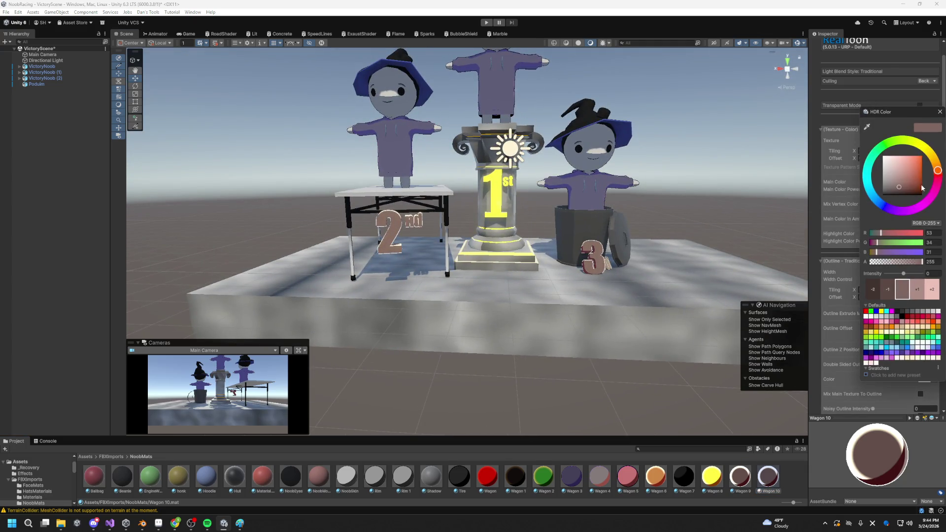
pyautogui.moveTo(896, 186)
pyautogui.mouseDown()
pyautogui.moveTo(871, 187)
pyautogui.moveTo(864, 161)
pyautogui.moveTo(867, 182)
pyautogui.moveTo(861, 167)
pyautogui.moveTo(855, 176)
pyautogui.mouseUp()
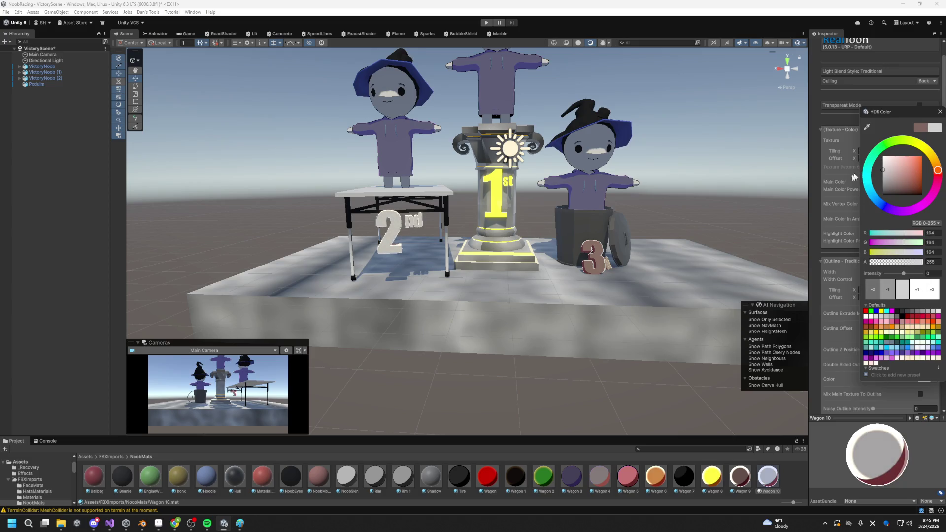
pyautogui.click(889, 415)
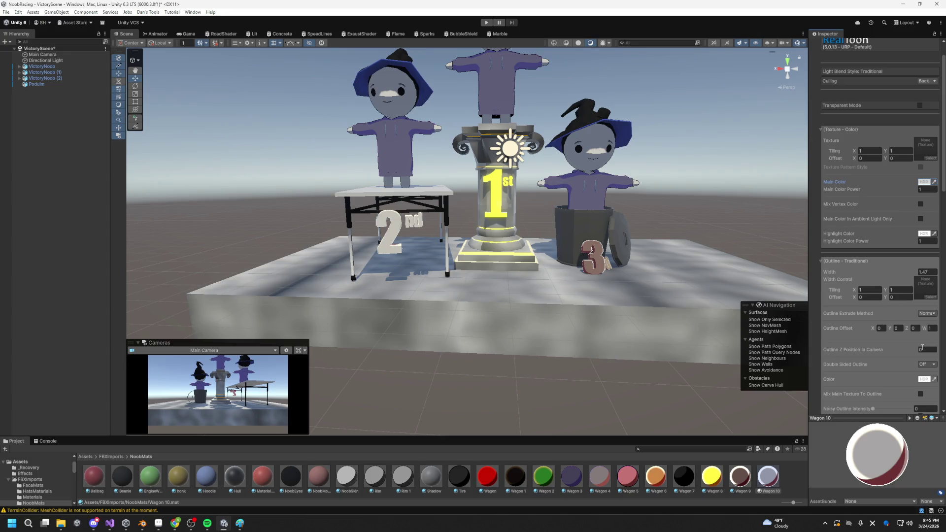
# Step: Raise Wagon 10's highlight colour power to 1.85, set outline width 1.93, and grey the highlight colour
pyautogui.moveTo(905, 243); pyautogui.dragTo(915, 241)
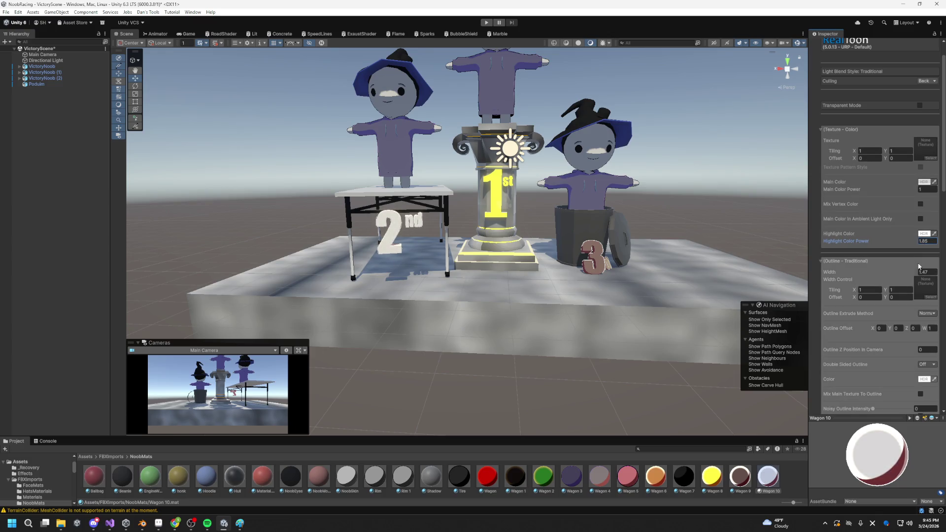
pyautogui.click(921, 272)
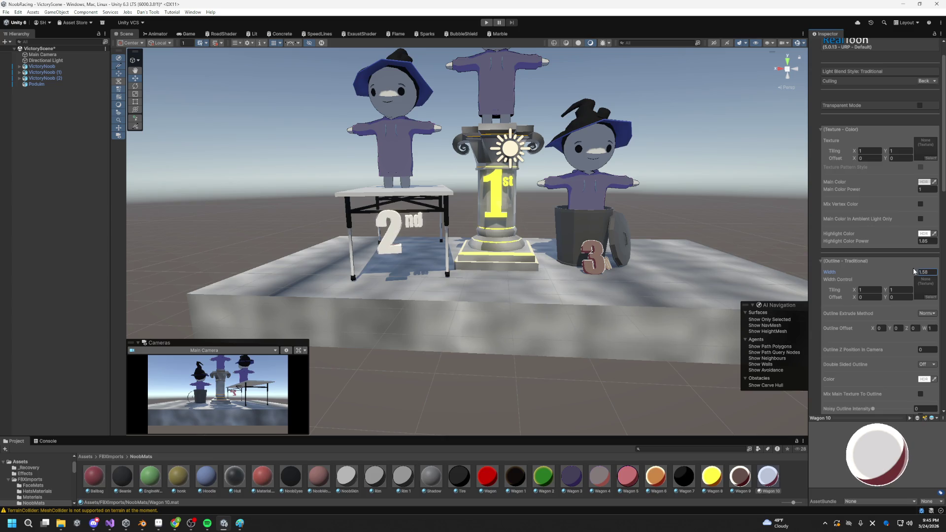
pyautogui.click(924, 234)
pyautogui.moveTo(910, 306)
pyautogui.mouseDown()
pyautogui.moveTo(884, 330)
pyautogui.moveTo(884, 317)
pyautogui.moveTo(877, 339)
pyautogui.mouseUp()
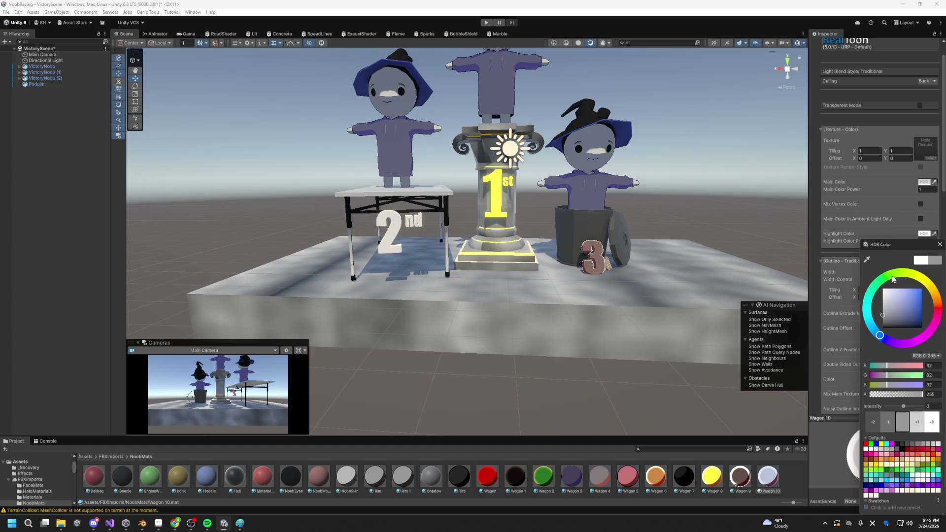
# Step: Set Wagon 10's outline colour to bright blue
pyautogui.moveTo(466, 259); pyautogui.dragTo(689, 353)
pyautogui.click(925, 379)
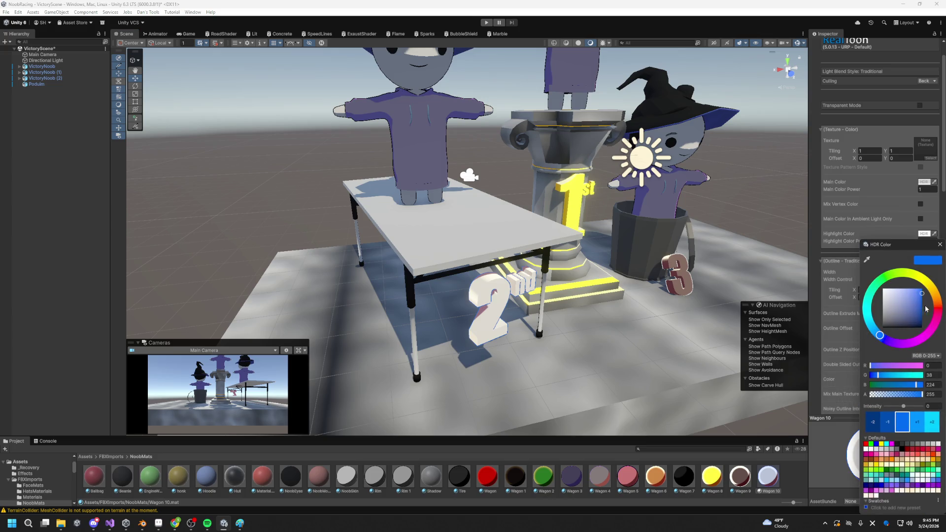
pyautogui.moveTo(934, 295)
pyautogui.mouseDown()
pyautogui.moveTo(928, 283)
pyautogui.moveTo(917, 294)
pyautogui.moveTo(2, 274)
pyautogui.moveTo(15, 275)
pyautogui.mouseUp()
pyautogui.click(941, 246)
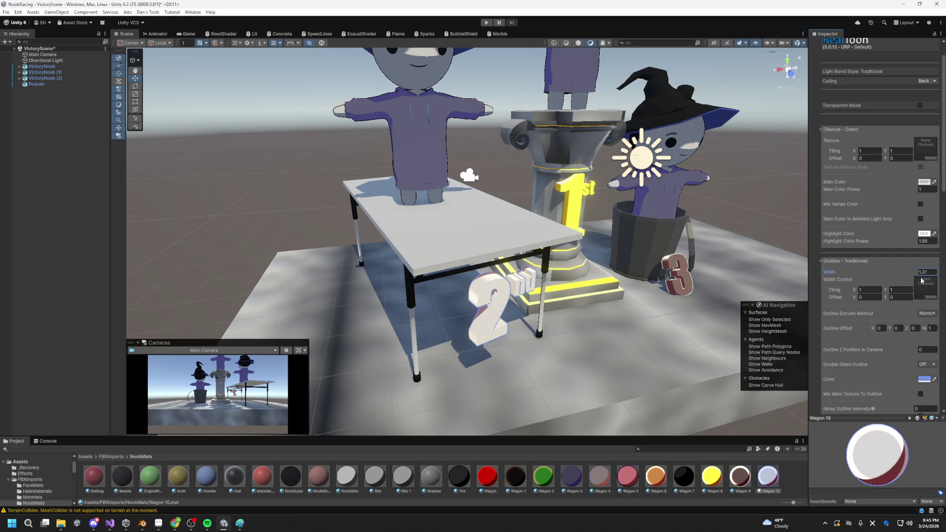
pyautogui.moveTo(493, 320)
pyautogui.mouseDown()
pyautogui.moveTo(511, 334)
pyautogui.moveTo(466, 325)
pyautogui.mouseUp()
pyautogui.moveTo(456, 321)
pyautogui.mouseDown()
pyautogui.moveTo(564, 327)
pyautogui.moveTo(555, 283)
pyautogui.moveTo(467, 262)
pyautogui.moveTo(616, 281)
pyautogui.moveTo(519, 250)
pyautogui.moveTo(530, 336)
pyautogui.moveTo(473, 362)
pyautogui.mouseUp()
# Step: Select the Rim 1 material in the Project panel
pyautogui.scroll(3, 450, 375)
pyautogui.moveTo(408, 476)
pyautogui.mouseDown()
pyautogui.moveTo(426, 242)
pyautogui.moveTo(400, 471)
pyautogui.mouseUp()
pyautogui.click(408, 483)
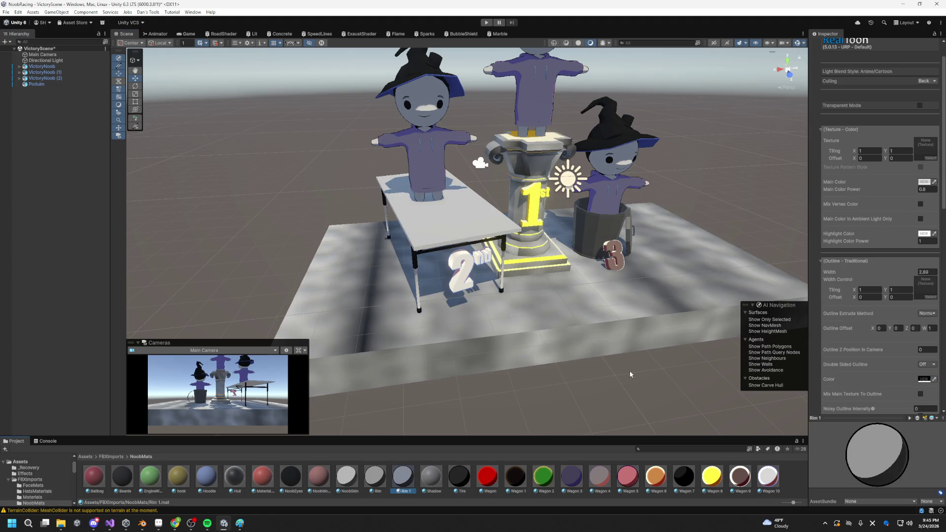
# Step: Move the Wagon 8, 9 and 10 materials from NoobMats into the Shaderas folder
pyautogui.moveTo(630, 374); pyautogui.dragTo(629, 420)
pyautogui.click(772, 487)
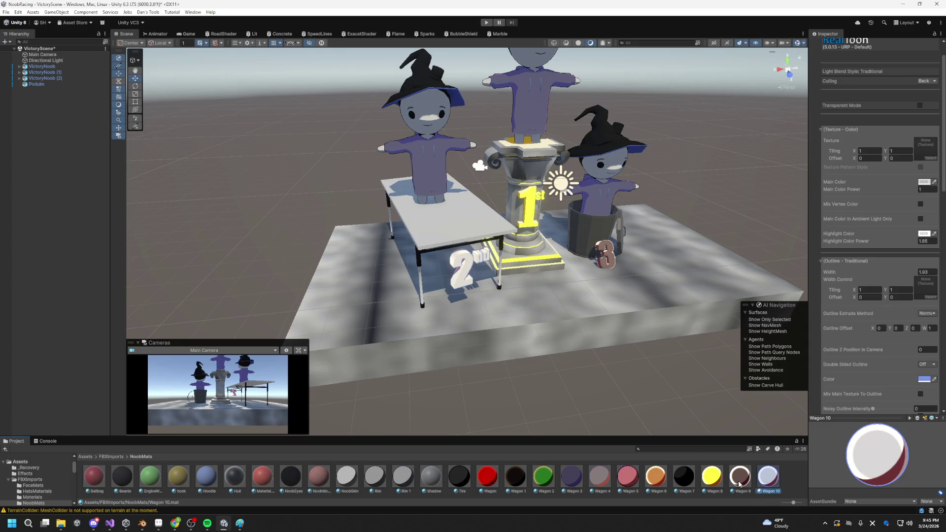
pyautogui.keyDown('shift'); pyautogui.click(712, 481); pyautogui.keyUp('shift')
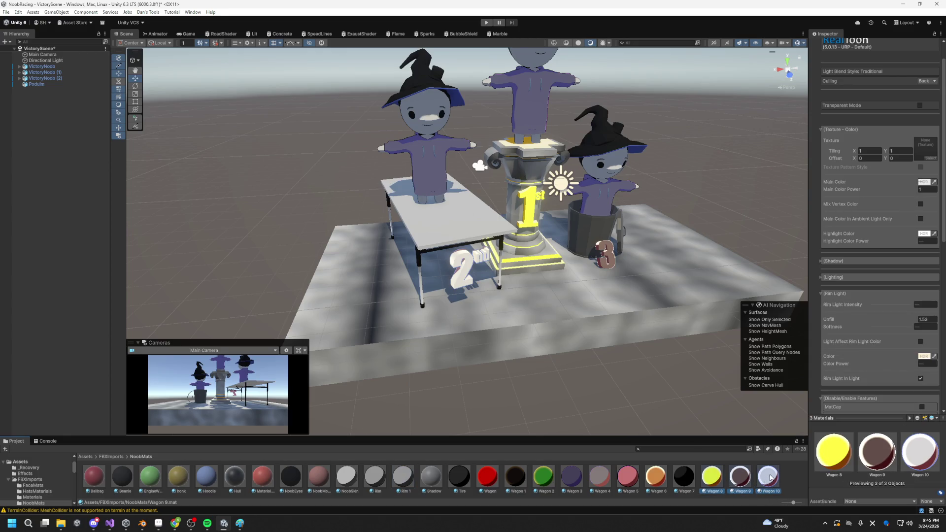
pyautogui.scroll(-5, 33, 500)
pyautogui.scroll(-1, 35, 489)
pyautogui.moveTo(36, 484)
pyautogui.mouseDown()
pyautogui.moveTo(38, 498)
pyautogui.moveTo(33, 475)
pyautogui.mouseUp()
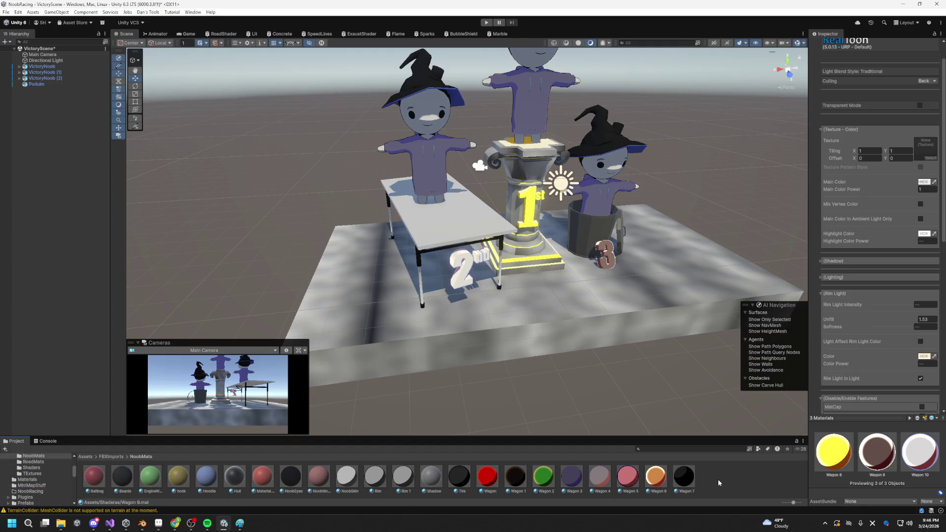
pyautogui.scroll(-5, 52, 480)
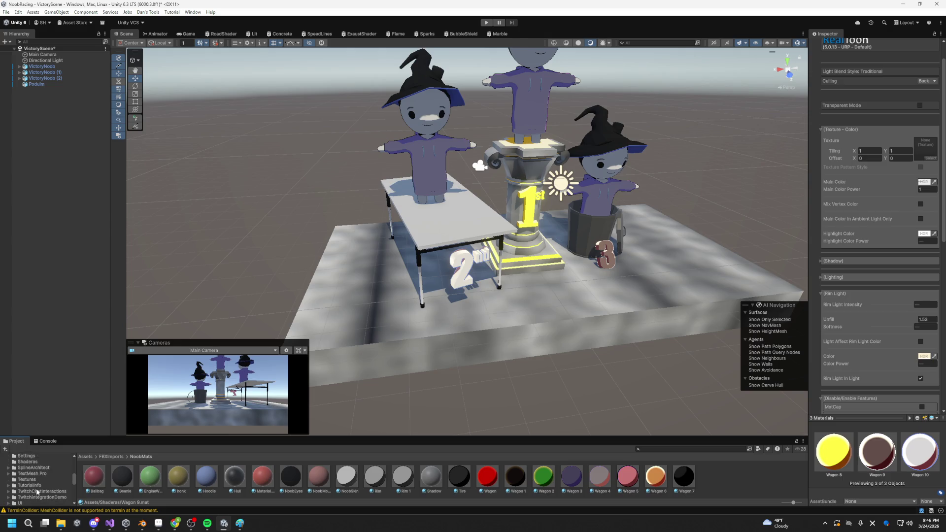
pyautogui.click(38, 463)
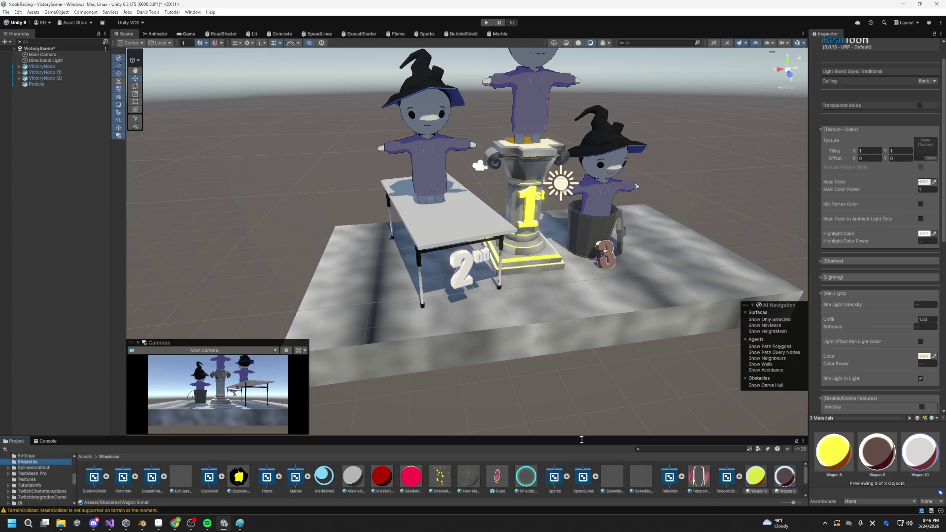
# Step: Create a new folder named VictoryPodium inside Shaderas
pyautogui.moveTo(581, 440); pyautogui.dragTo(566, 275)
pyautogui.rightClick(218, 393)
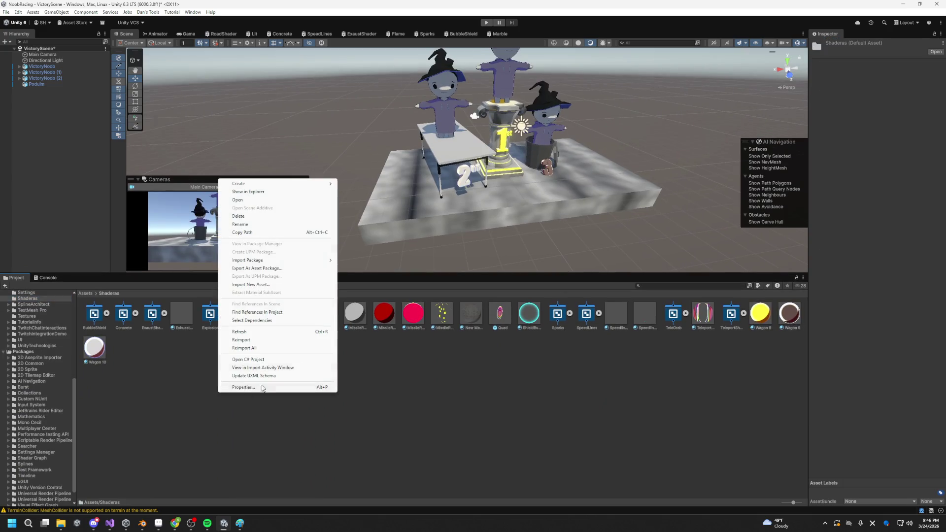
pyautogui.moveTo(239, 183)
pyautogui.moveTo(379, 221)
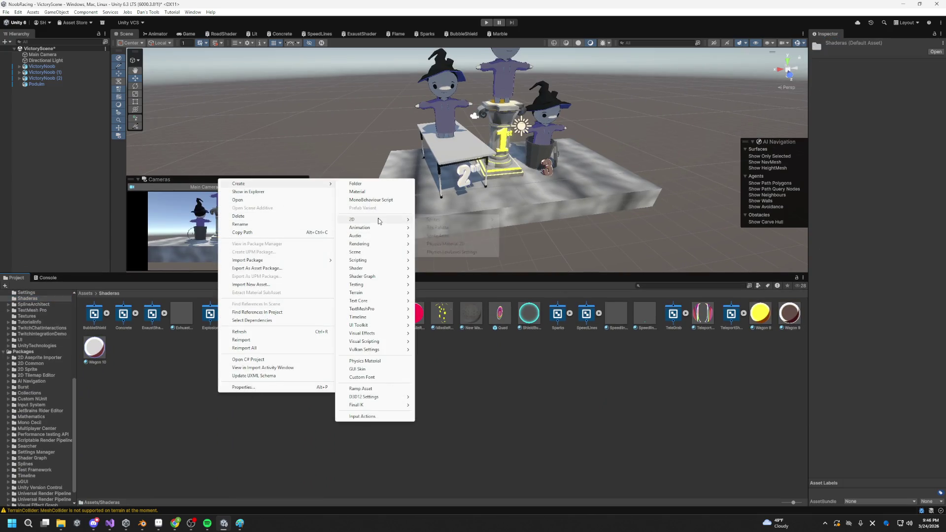
pyautogui.click(370, 184)
pyautogui.write('VictoryPodiu')
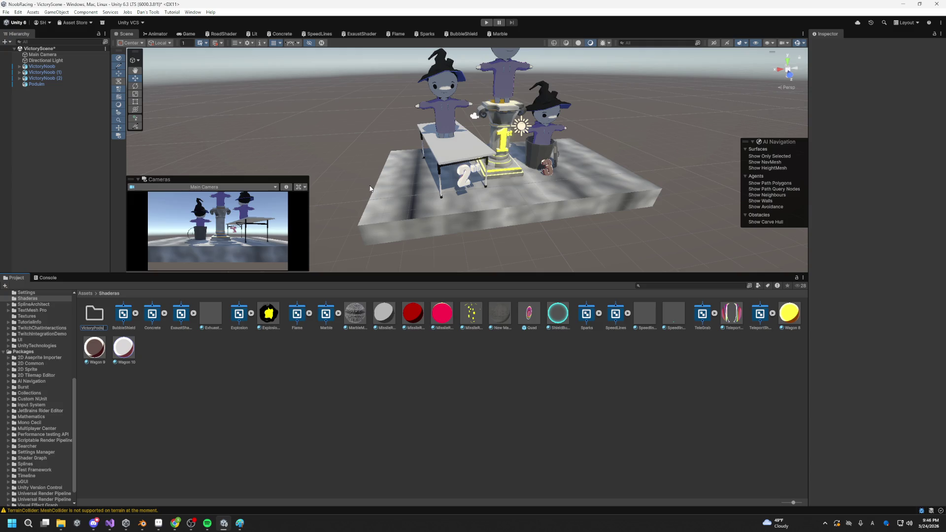
pyautogui.write('m')
pyautogui.press('Return')
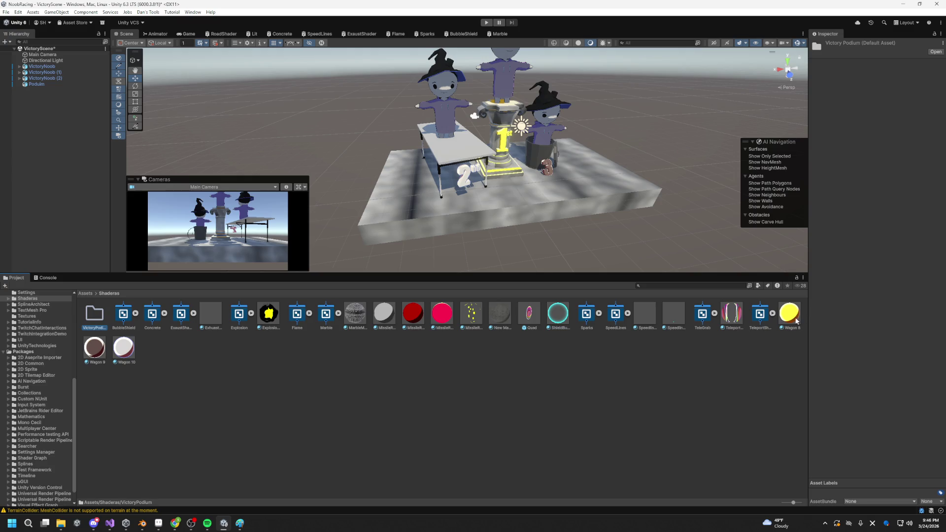
# Step: Move Wagon 8, 9 and 10 into VictoryPodium, skipping all conflicting files
pyautogui.click(796, 321)
pyautogui.keyDown('ctrl'); pyautogui.click(115, 355); pyautogui.keyUp('ctrl')
pyautogui.keyDown('ctrl'); pyautogui.click(96, 349); pyautogui.keyUp('ctrl')
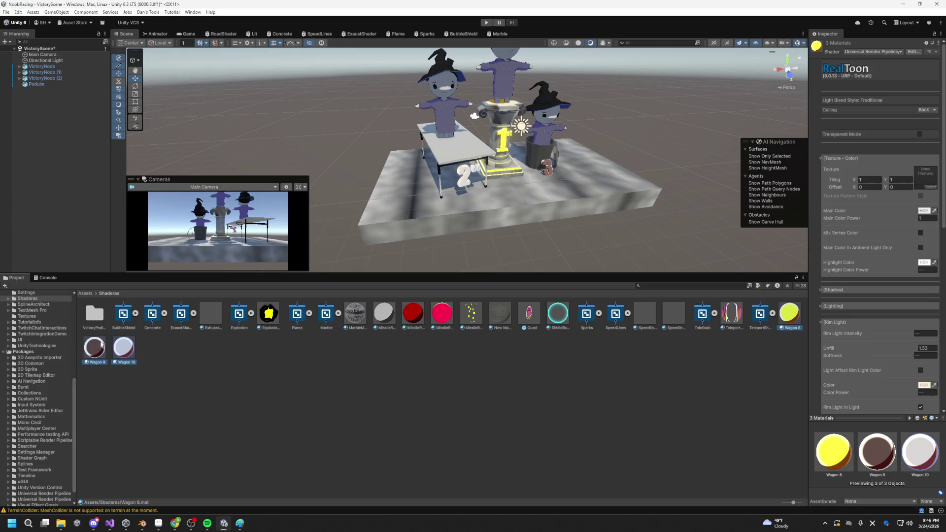
pyautogui.moveTo(101, 344); pyautogui.dragTo(94, 315)
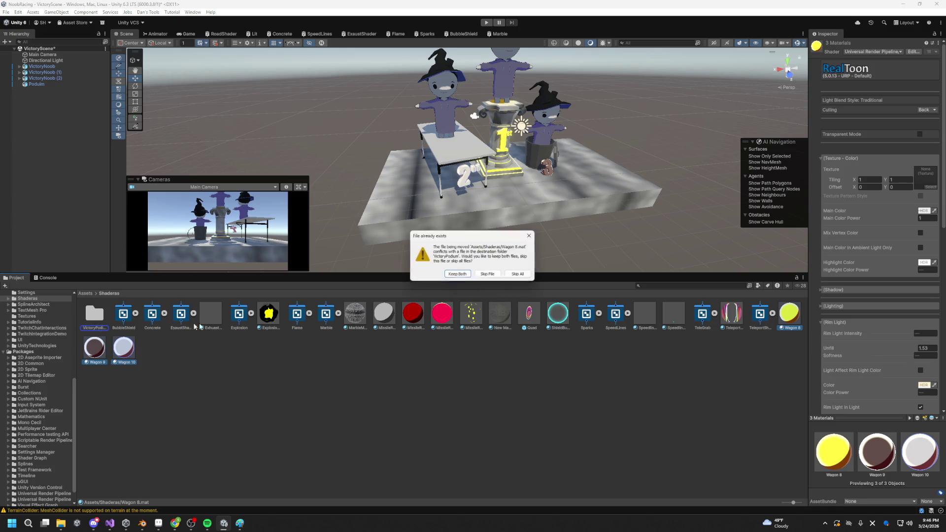
pyautogui.click(517, 274)
pyautogui.doubleClick(95, 325)
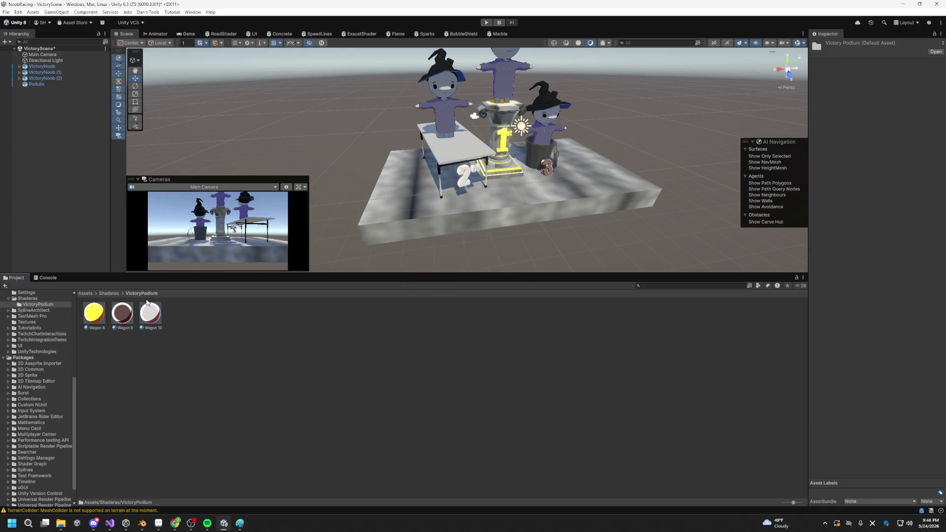
pyautogui.click(109, 294)
# Step: Retry moving Wagon 8, 9 and 10 into VictoryPodium, skipping the conflict
pyautogui.click(102, 346)
pyautogui.keyDown('ctrl'); pyautogui.click(118, 351); pyautogui.keyUp('ctrl')
pyautogui.keyDown('ctrl'); pyautogui.click(783, 319); pyautogui.keyUp('ctrl')
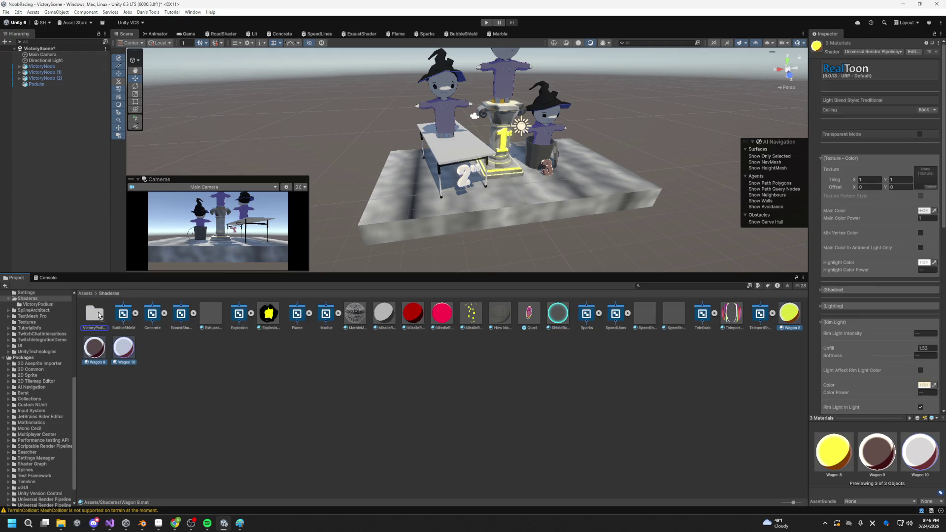
pyautogui.moveTo(99, 315); pyautogui.dragTo(99, 314)
pyautogui.click(497, 276)
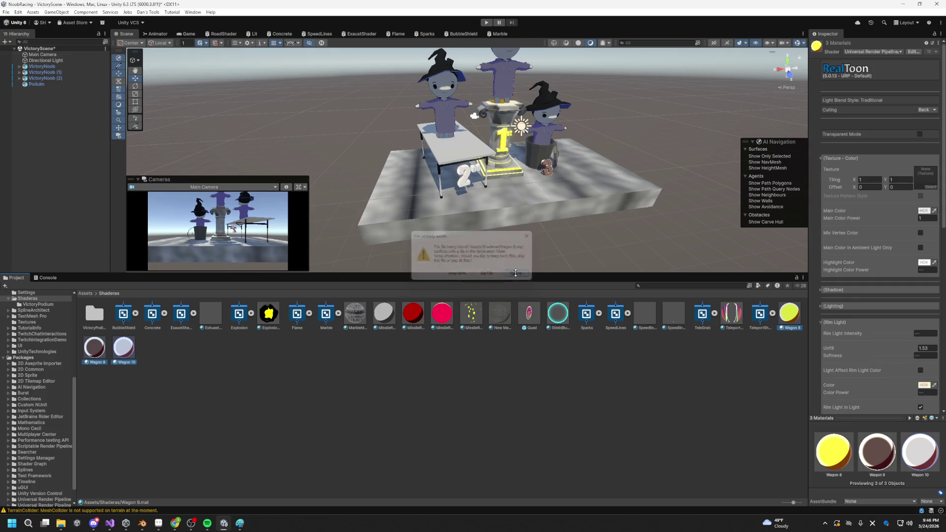
# Step: Delete the leftover Wagon 8, 9 and 10 materials from Shaderas
pyautogui.click(787, 319)
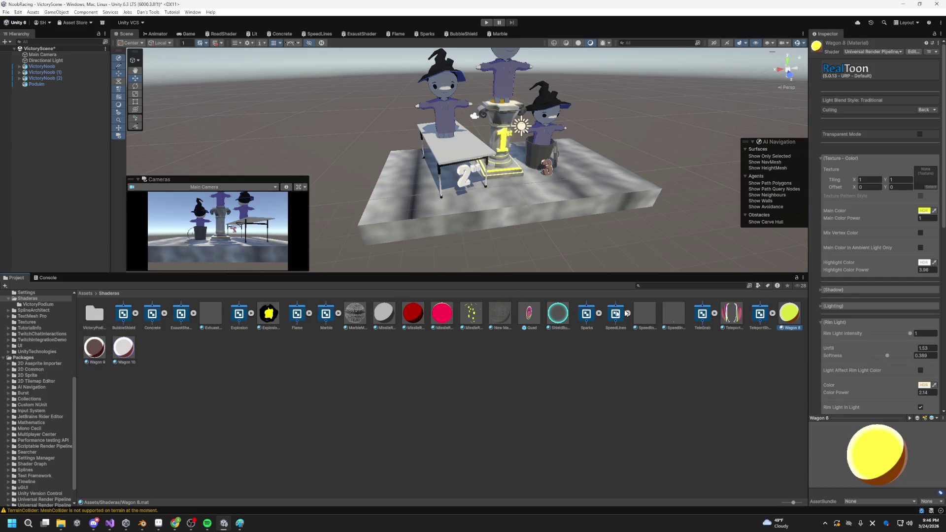
pyautogui.keyDown('ctrl'); pyautogui.click(131, 355); pyautogui.keyUp('ctrl')
pyautogui.keyDown('ctrl'); pyautogui.click(99, 356); pyautogui.keyUp('ctrl')
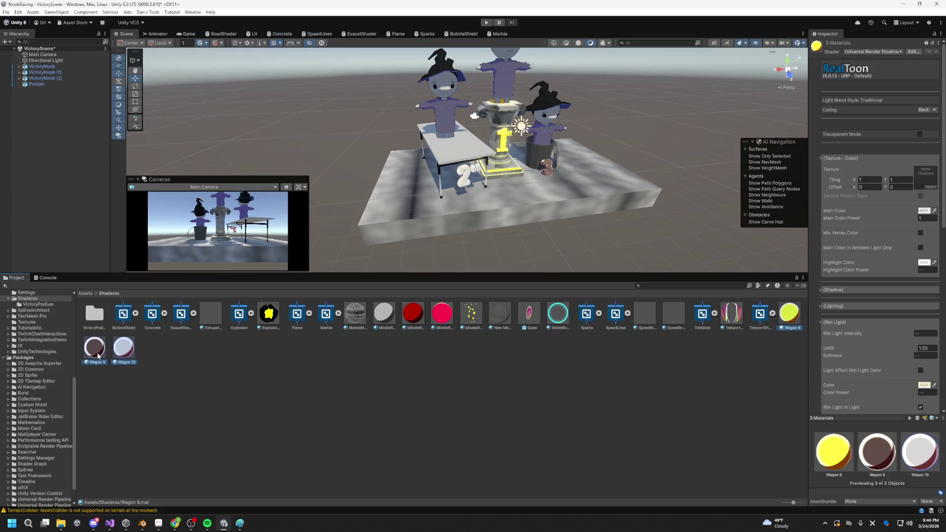
pyautogui.press('Delete')
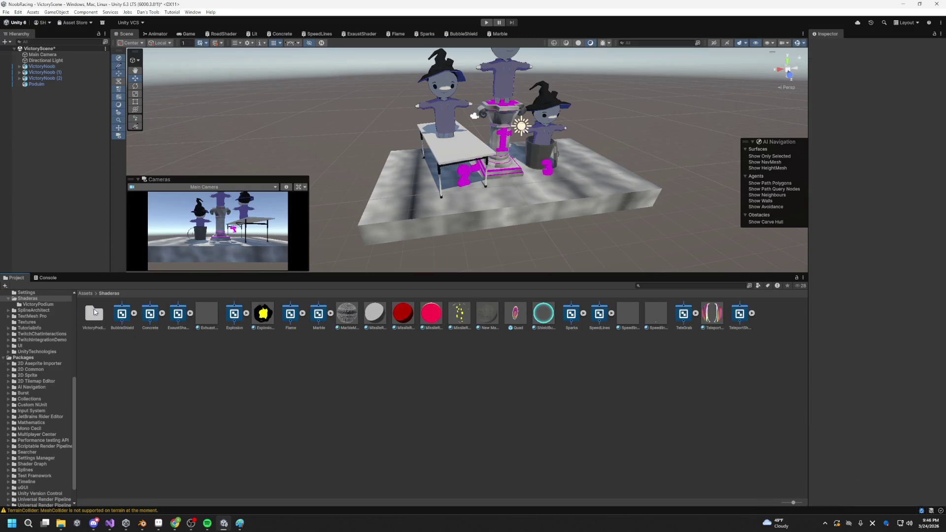
# Step: Reapply Wagon 9 to the 3 marker and Wagon 10 to the 2 marker from VictoryPodium
pyautogui.doubleClick(94, 312)
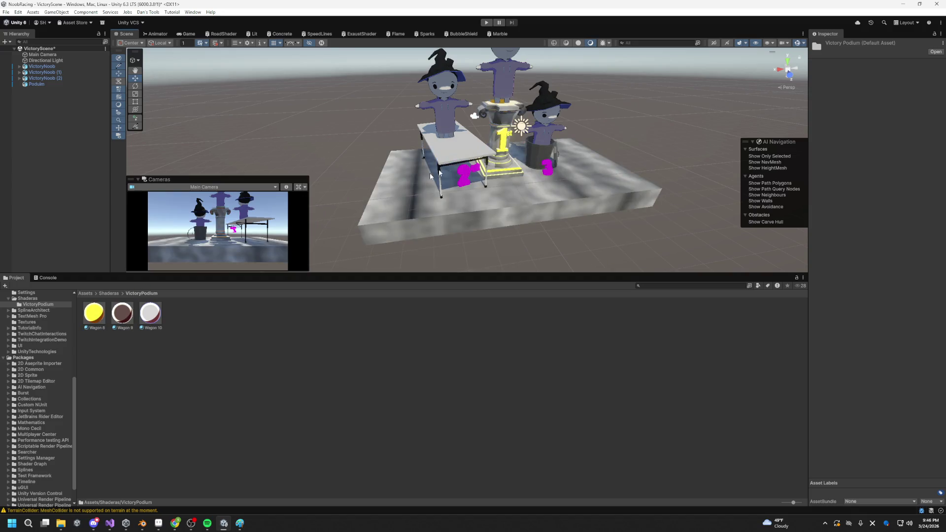
pyautogui.moveTo(115, 318)
pyautogui.mouseDown()
pyautogui.moveTo(542, 197)
pyautogui.moveTo(551, 168)
pyautogui.mouseUp()
pyautogui.moveTo(150, 313)
pyautogui.mouseDown()
pyautogui.moveTo(493, 211)
pyautogui.moveTo(466, 175)
pyautogui.mouseUp()
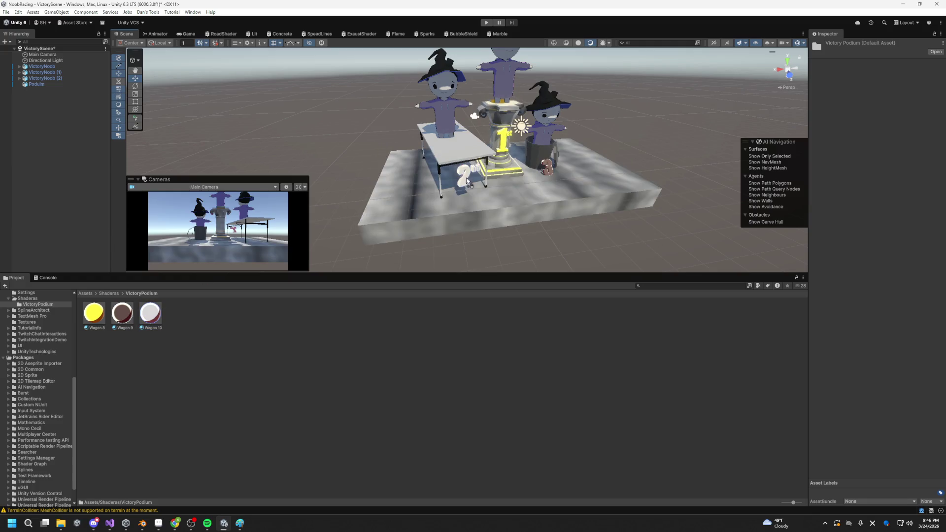
# Step: Duplicate Wagon 10 as Wagon 11, apply it to the bucket, and darken it to RGB 17
pyautogui.click(150, 314)
pyautogui.hotkey('ctrl', 'd')
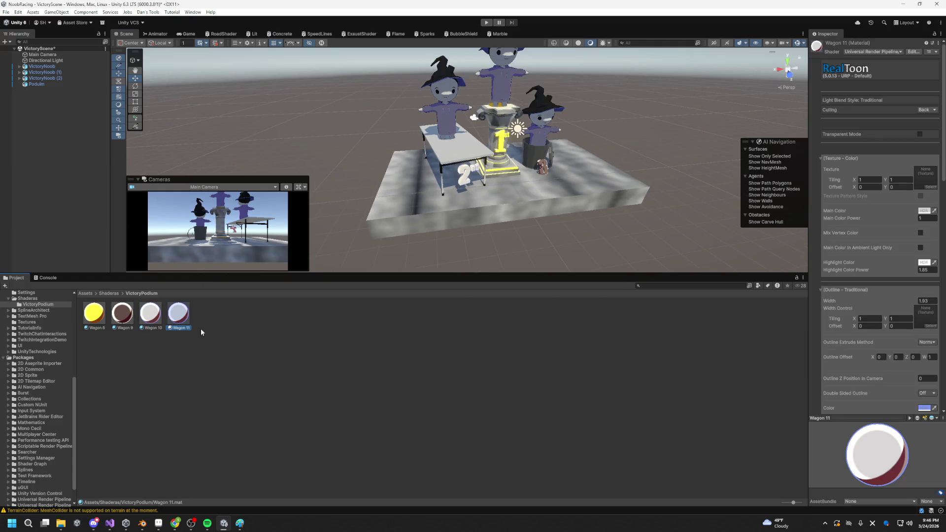
pyautogui.moveTo(176, 319)
pyautogui.mouseDown()
pyautogui.moveTo(523, 165)
pyautogui.moveTo(532, 153)
pyautogui.mouseUp()
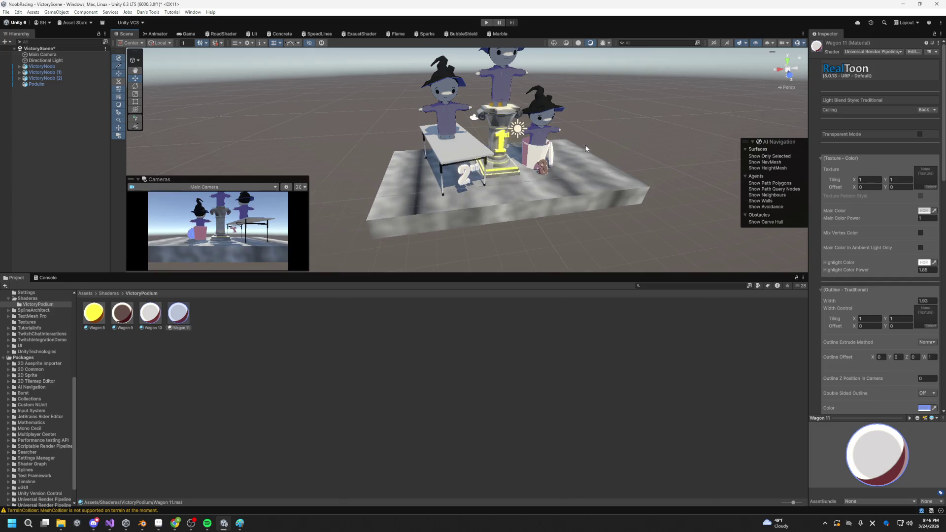
pyautogui.scroll(4, 606, 188)
pyautogui.click(924, 210)
pyautogui.moveTo(887, 182)
pyautogui.mouseDown()
pyautogui.moveTo(882, 196)
pyautogui.moveTo(883, 186)
pyautogui.mouseUp()
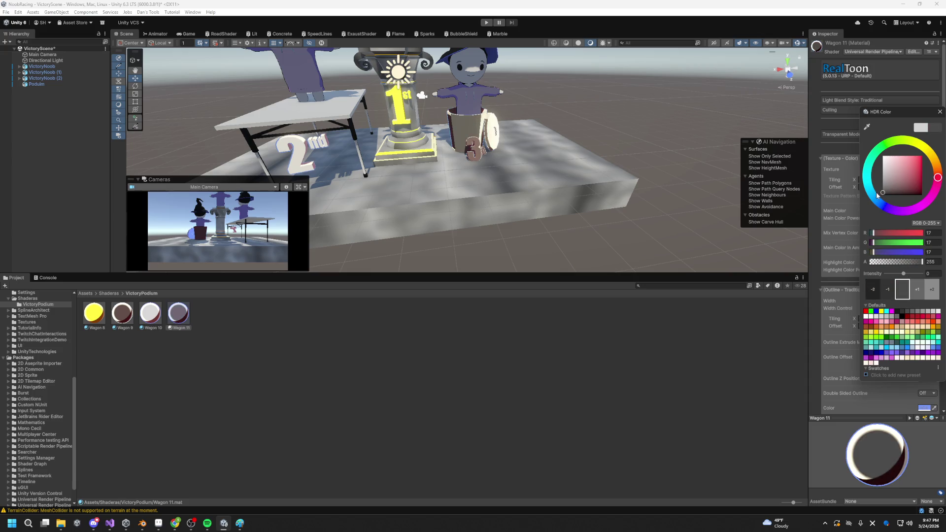
pyautogui.click(762, 351)
pyautogui.click(553, 166)
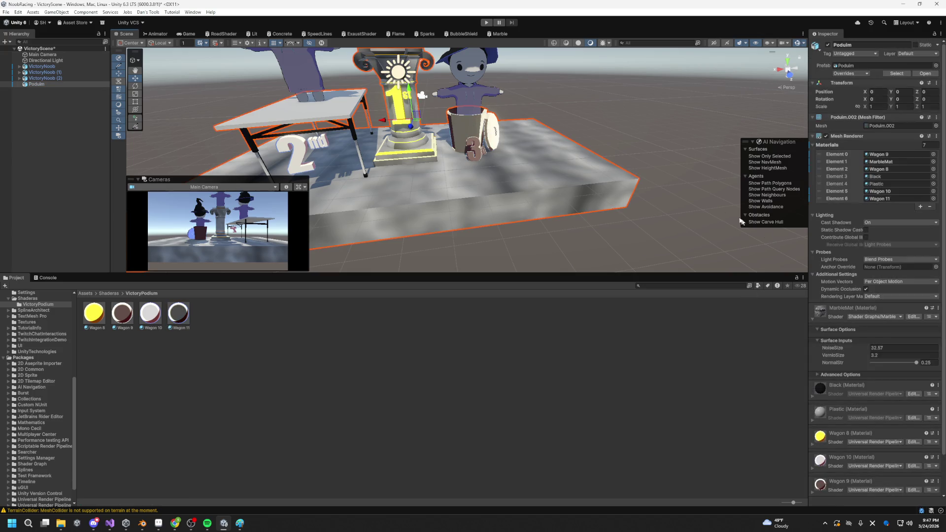
# Step: Lower the Wagon 11 material's Highlight Color Power
pyautogui.click(460, 127)
pyautogui.click(490, 137)
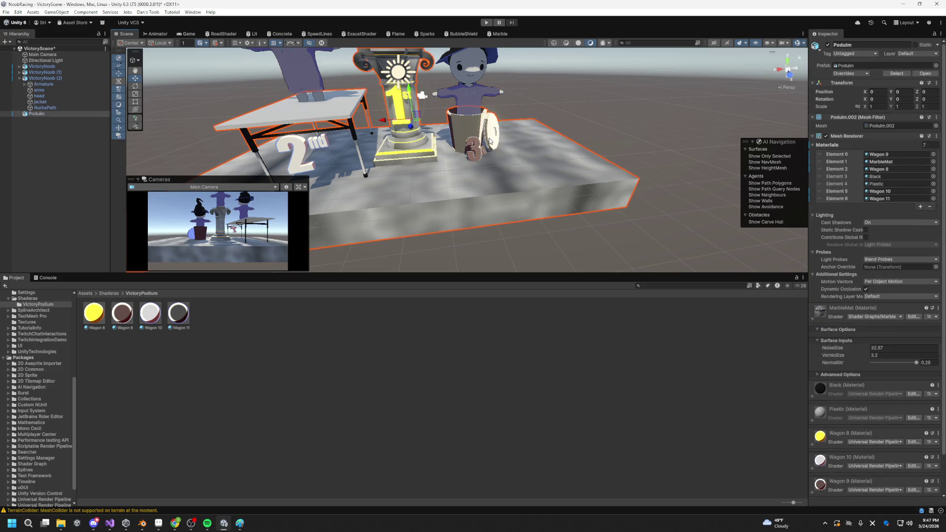
pyautogui.click(170, 326)
pyautogui.scroll(-5, 879, 276)
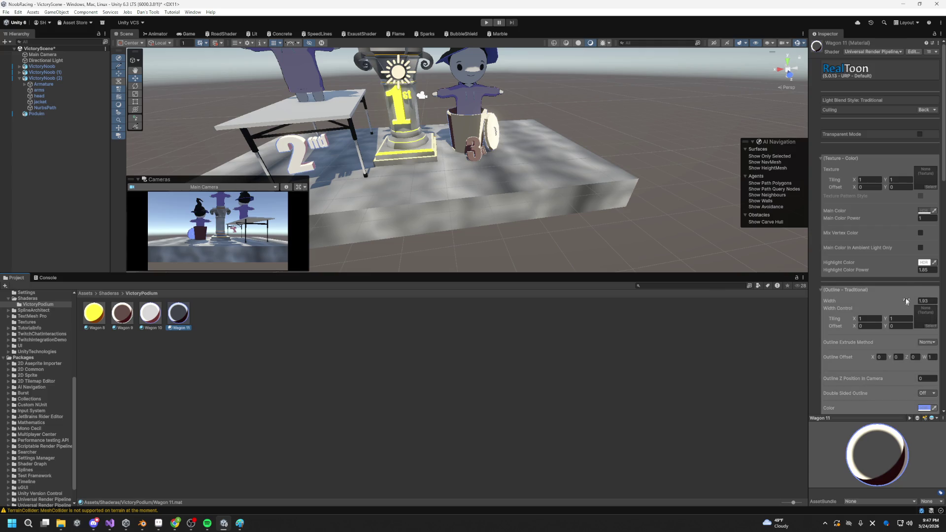
pyautogui.moveTo(903, 272)
pyautogui.mouseDown()
pyautogui.moveTo(863, 275)
pyautogui.moveTo(899, 275)
pyautogui.moveTo(902, 303)
pyautogui.moveTo(882, 305)
pyautogui.moveTo(901, 303)
pyautogui.mouseUp()
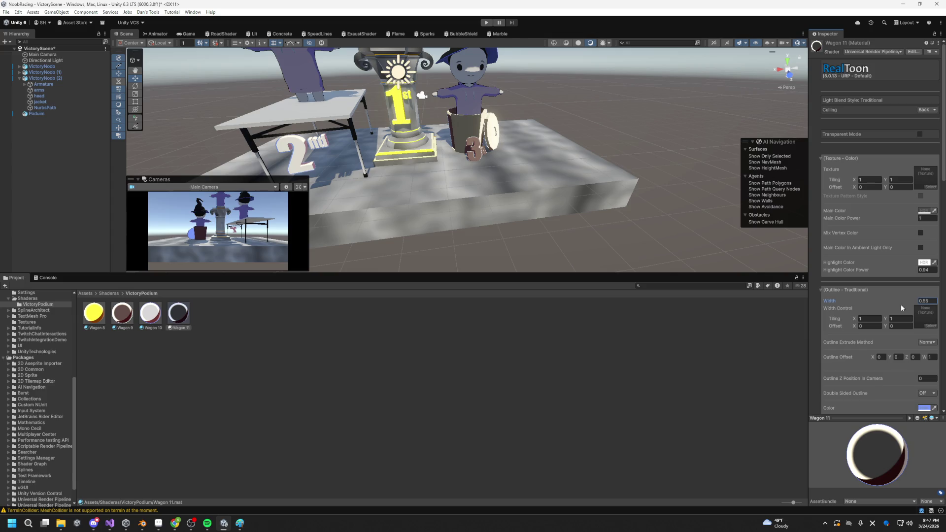
pyautogui.click(919, 270)
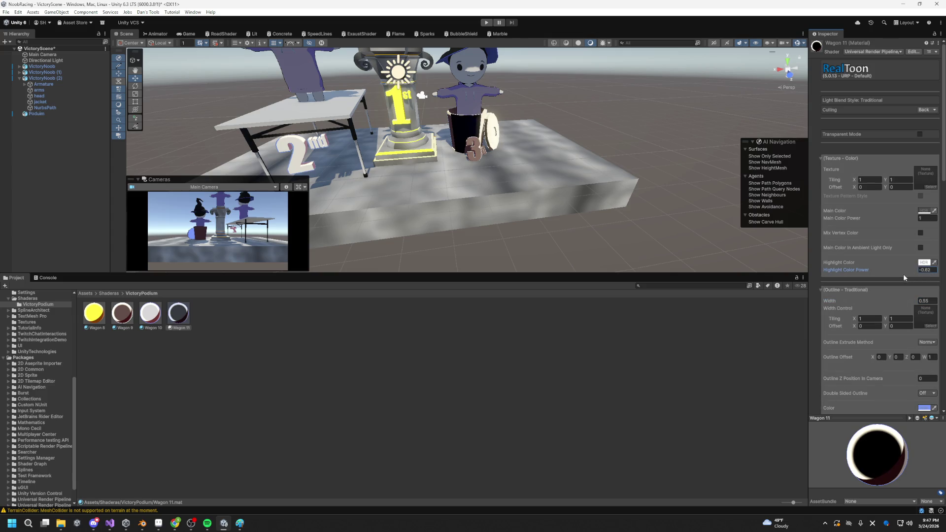
# Step: Lower Wagon 11's Rim Light Color Power to about 0.13
pyautogui.scroll(-4, 906, 332)
pyautogui.scroll(-8, 908, 336)
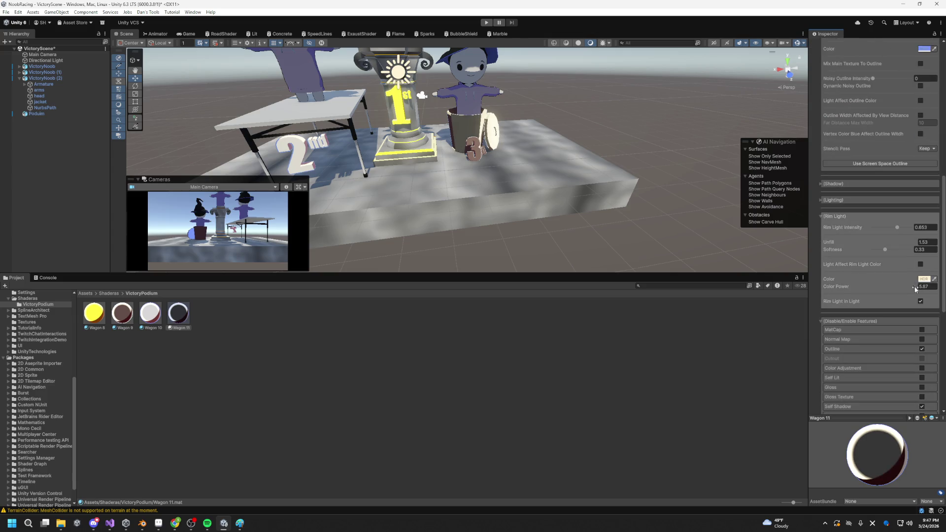
pyautogui.click(907, 289)
pyautogui.moveTo(907, 289)
pyautogui.mouseDown()
pyautogui.moveTo(791, 294)
pyautogui.moveTo(856, 293)
pyautogui.moveTo(845, 299)
pyautogui.mouseUp()
pyautogui.moveTo(497, 199)
pyautogui.mouseDown()
pyautogui.moveTo(563, 164)
pyautogui.moveTo(512, 177)
pyautogui.moveTo(513, 158)
pyautogui.moveTo(517, 168)
pyautogui.mouseUp()
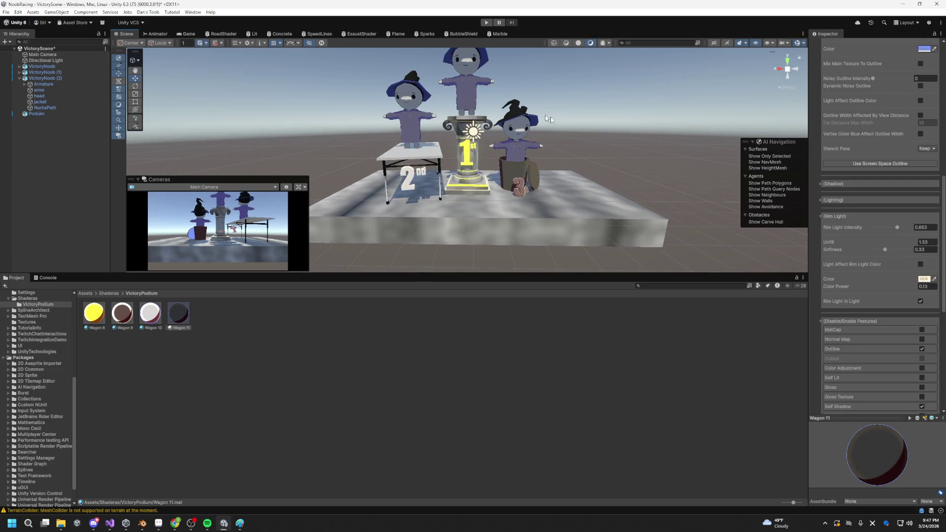
pyautogui.scroll(5, 532, 157)
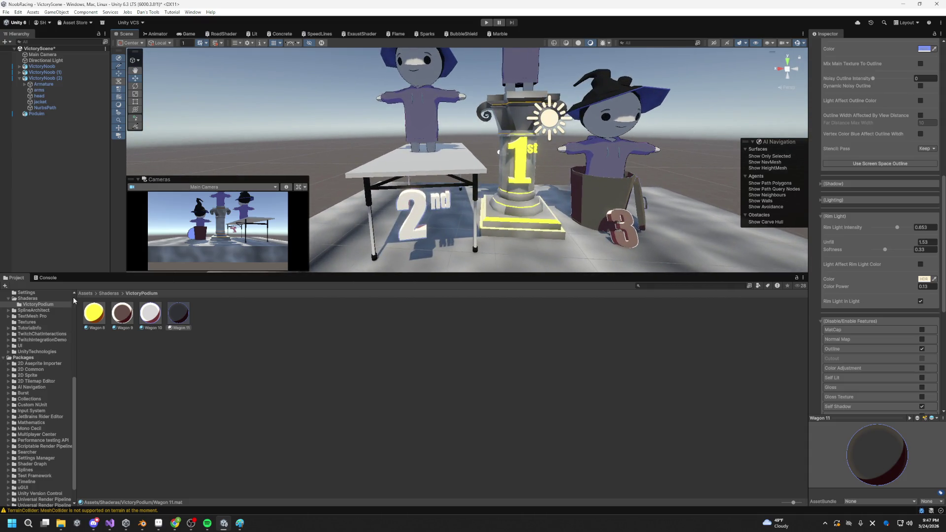
pyautogui.click(105, 294)
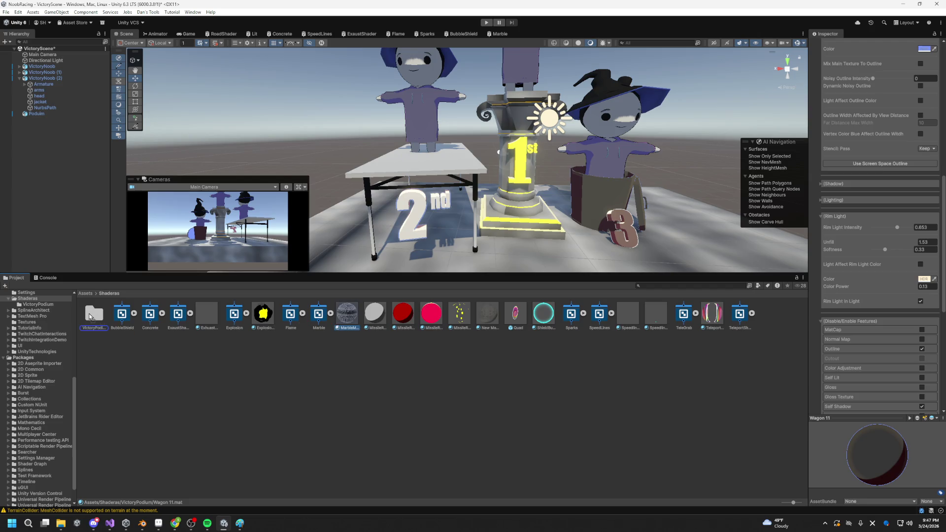
# Step: Set MarbleMat in VictoryPodium to NoiseSize 39.77 and VernioSize 4.22
pyautogui.doubleClick(94, 314)
pyautogui.click(89, 313)
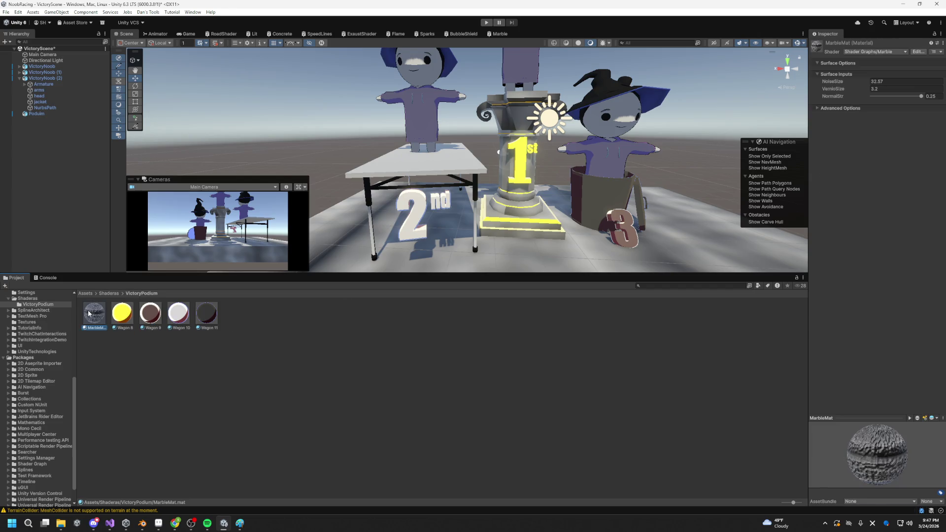
pyautogui.moveTo(486, 190)
pyautogui.mouseDown()
pyautogui.moveTo(519, 183)
pyautogui.moveTo(465, 170)
pyautogui.mouseUp()
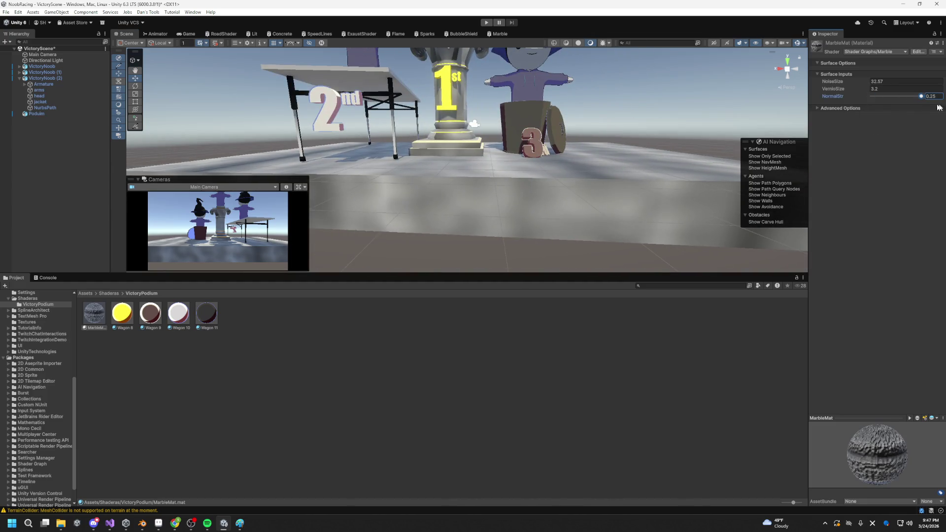
pyautogui.scroll(-3, 581, 190)
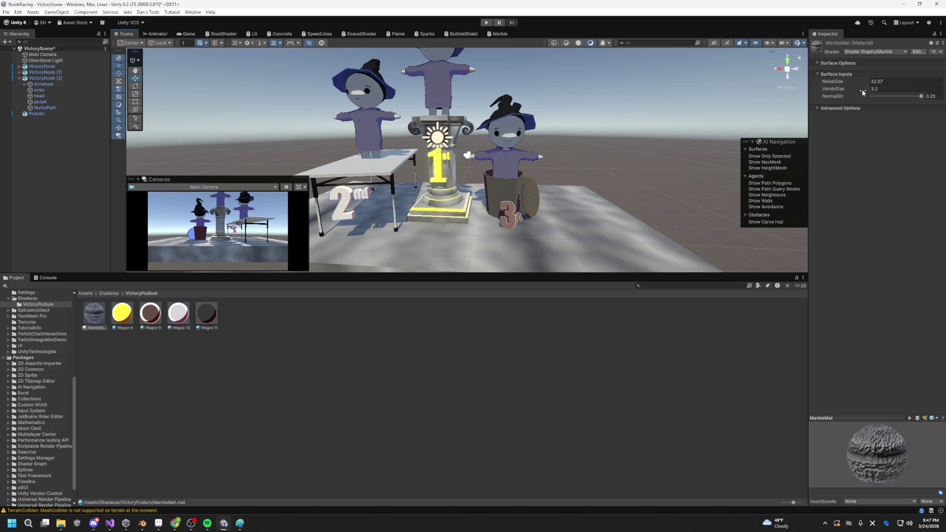
pyautogui.moveTo(862, 90)
pyautogui.mouseDown()
pyautogui.moveTo(892, 88)
pyautogui.moveTo(827, 99)
pyautogui.moveTo(924, 104)
pyautogui.mouseUp()
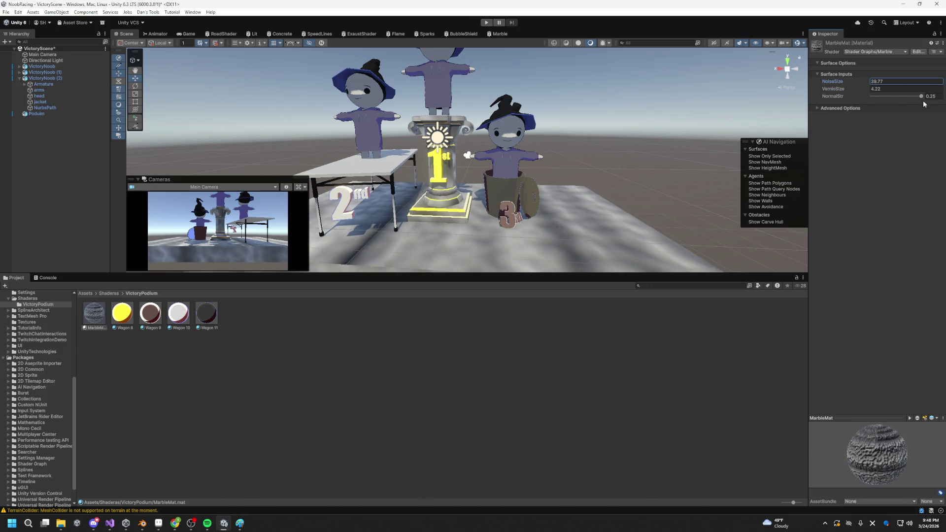
pyautogui.click(500, 34)
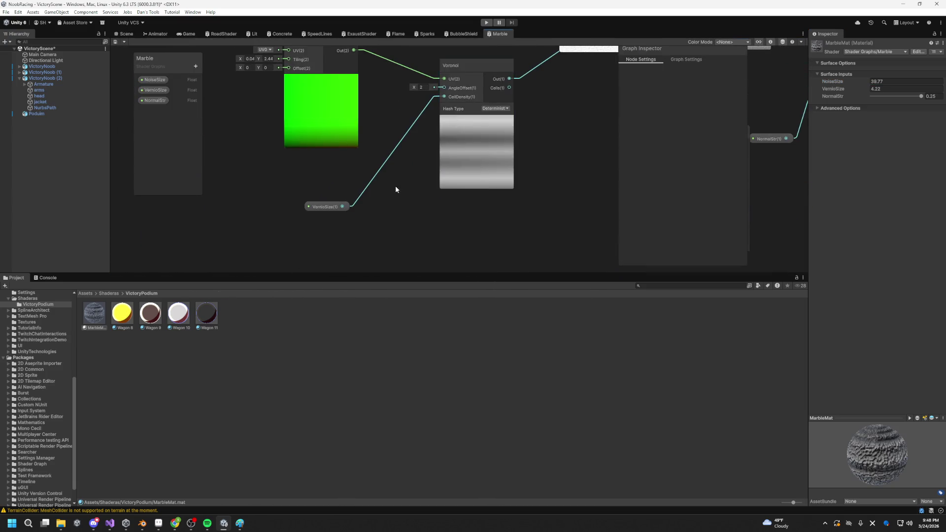
# Step: Set the Voronoi's Tiling And Offset to about 14 in X and 0.73 in Y
pyautogui.moveTo(230, 95); pyautogui.dragTo(406, 93)
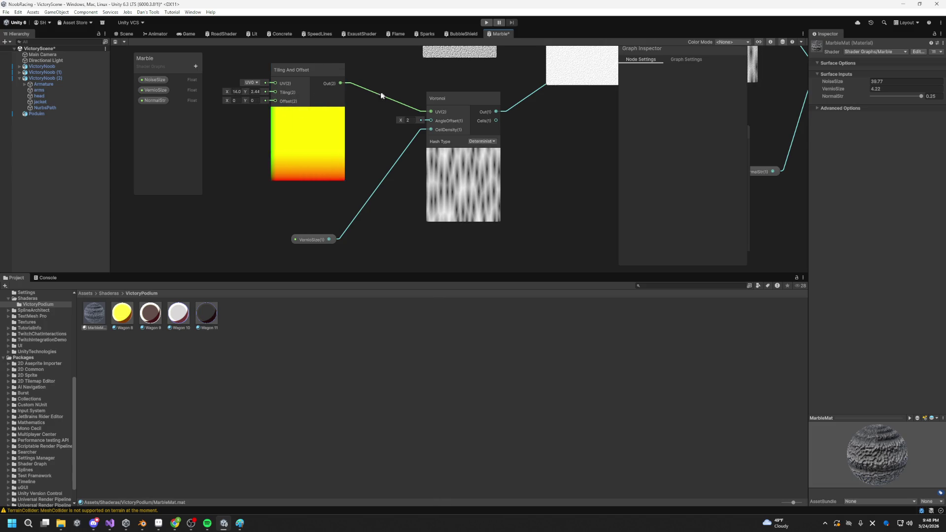
pyautogui.moveTo(248, 94); pyautogui.dragTo(220, 94)
pyautogui.moveTo(530, 131); pyautogui.dragTo(489, 149)
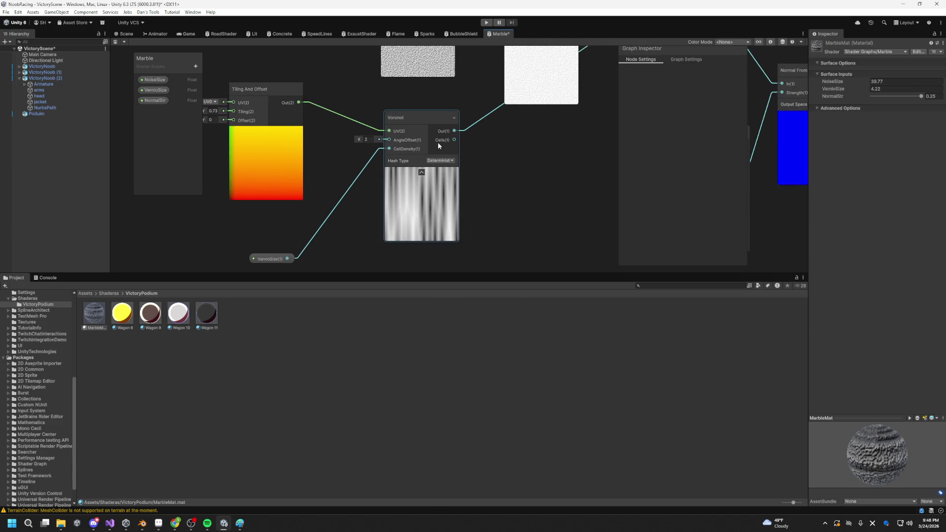
pyautogui.moveTo(560, 127); pyautogui.dragTo(560, 209)
pyautogui.moveTo(793, 111); pyautogui.dragTo(633, 111)
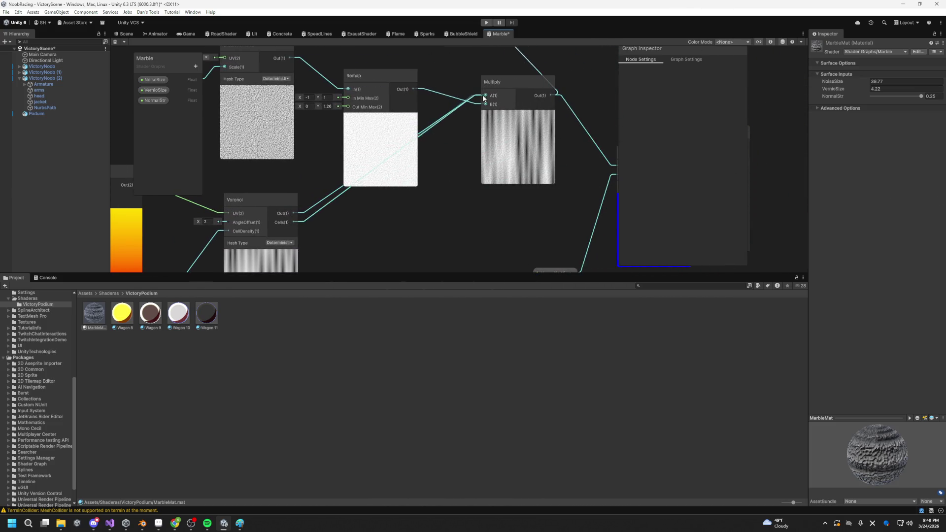
pyautogui.moveTo(478, 185)
pyautogui.mouseDown()
pyautogui.moveTo(520, 167)
pyautogui.moveTo(549, 176)
pyautogui.mouseUp()
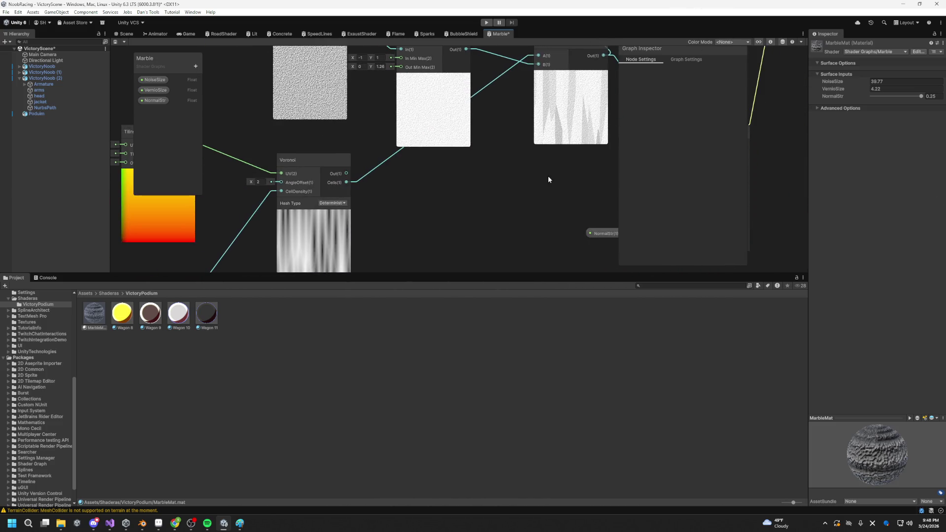
pyautogui.click(123, 33)
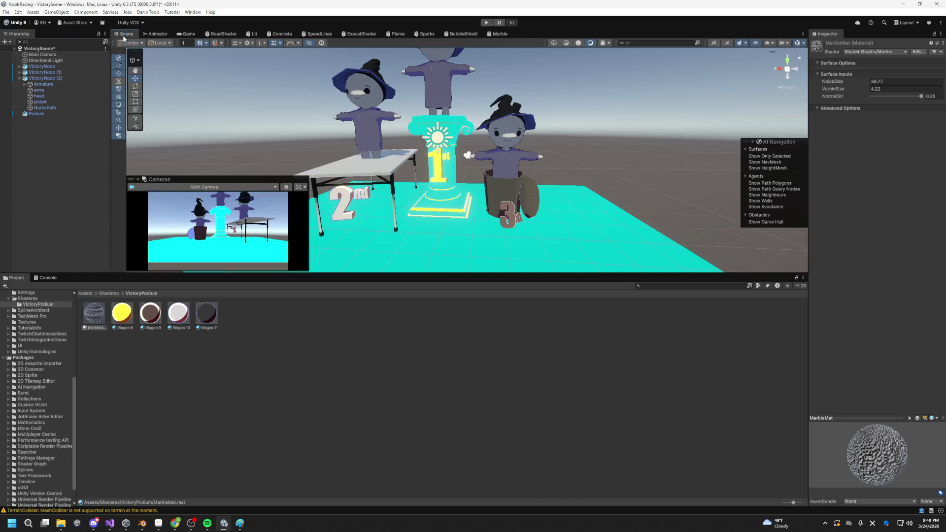
# Step: Drop MarbleMat's NormalStr to 0 and raise VernioSize to about 29.5
pyautogui.scroll(5, 487, 102)
pyautogui.scroll(-5, 520, 150)
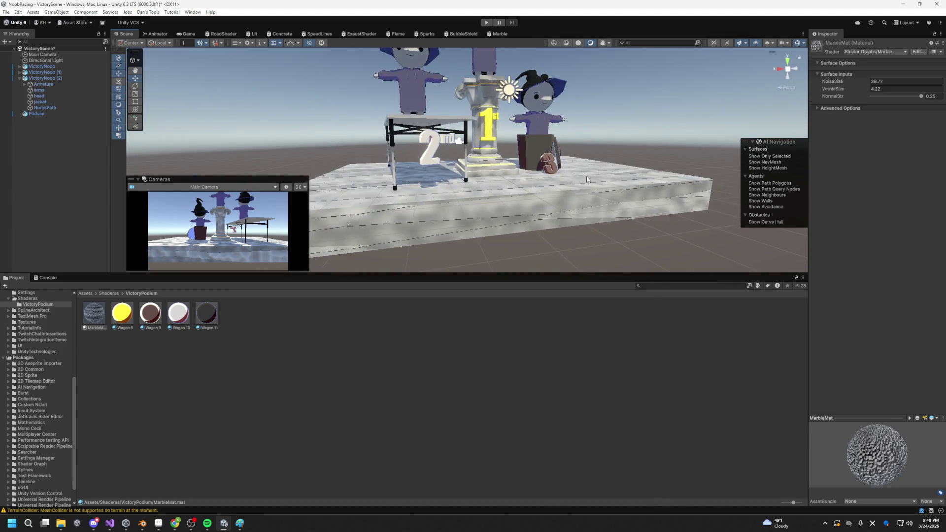
pyautogui.scroll(3, 581, 173)
pyautogui.moveTo(913, 98)
pyautogui.mouseDown()
pyautogui.moveTo(864, 106)
pyautogui.moveTo(923, 105)
pyautogui.moveTo(862, 108)
pyautogui.mouseUp()
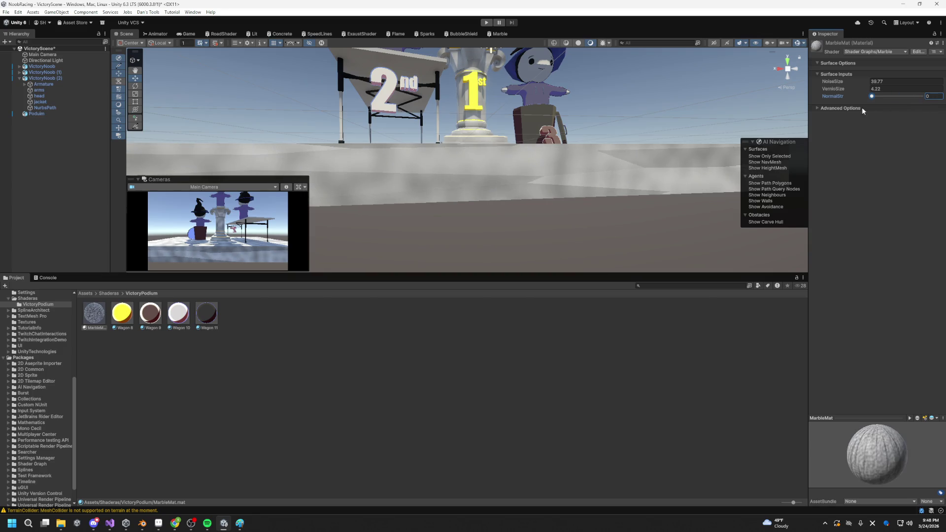
pyautogui.moveTo(515, 143)
pyautogui.mouseDown()
pyautogui.moveTo(501, 212)
pyautogui.moveTo(534, 179)
pyautogui.moveTo(422, 177)
pyautogui.moveTo(546, 152)
pyautogui.mouseUp()
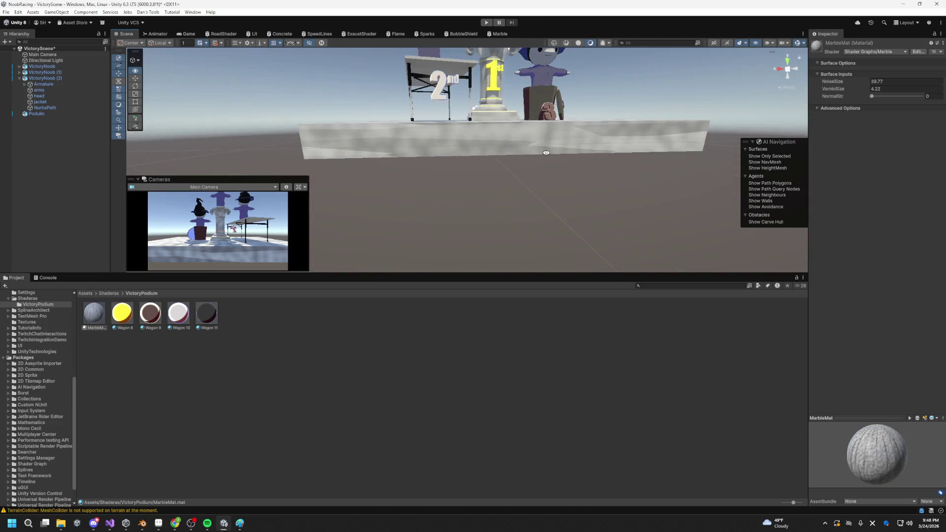
pyautogui.moveTo(623, 154); pyautogui.dragTo(854, 165)
pyautogui.moveTo(866, 87); pyautogui.dragTo(914, 82)
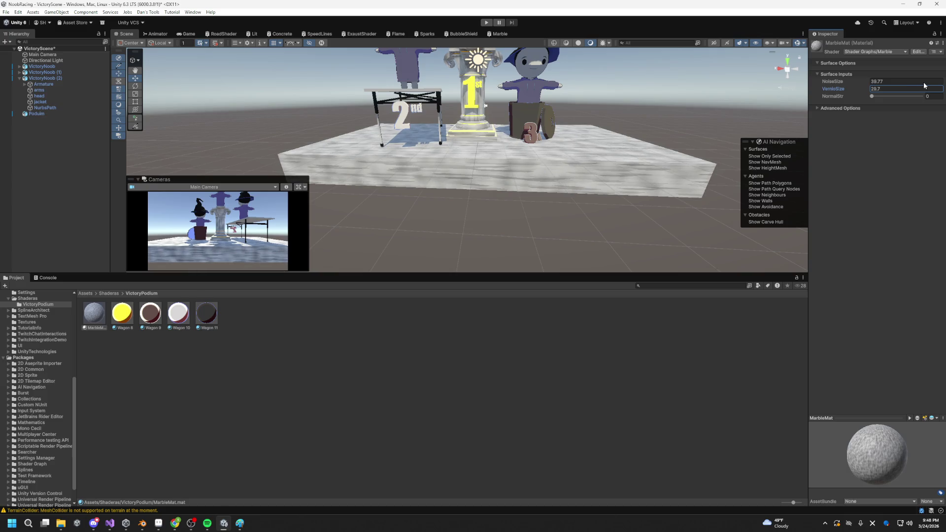
pyautogui.moveTo(552, 197)
pyautogui.mouseDown()
pyautogui.moveTo(619, 203)
pyautogui.moveTo(703, 162)
pyautogui.moveTo(550, 161)
pyautogui.moveTo(528, 148)
pyautogui.moveTo(535, 136)
pyautogui.moveTo(700, 67)
pyautogui.moveTo(802, 75)
pyautogui.moveTo(807, 95)
pyautogui.moveTo(830, 76)
pyautogui.moveTo(579, 143)
pyautogui.mouseUp()
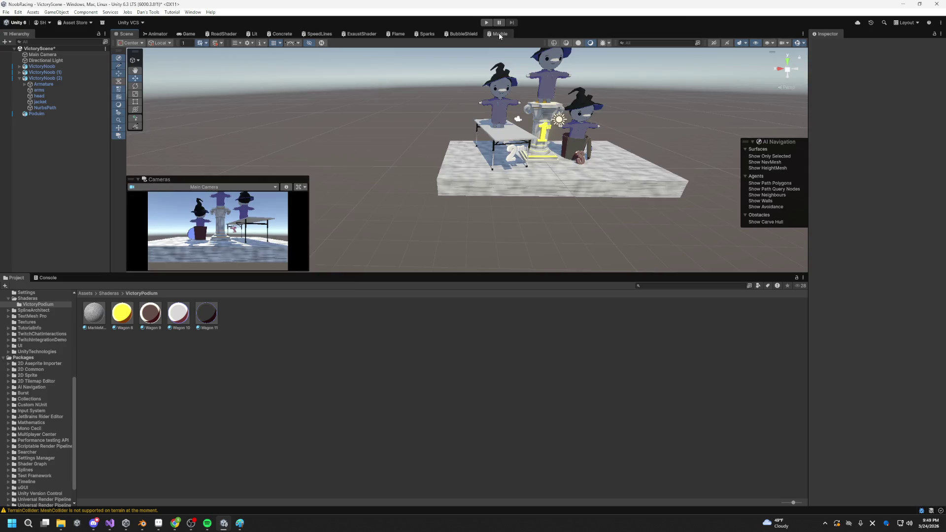
# Step: Connect Voronoi Out instead of Cells to the noise node and save the Marble graph
pyautogui.click(498, 33)
pyautogui.moveTo(350, 175)
pyautogui.mouseDown()
pyautogui.moveTo(443, 148)
pyautogui.moveTo(409, 59)
pyautogui.moveTo(402, 84)
pyautogui.mouseUp()
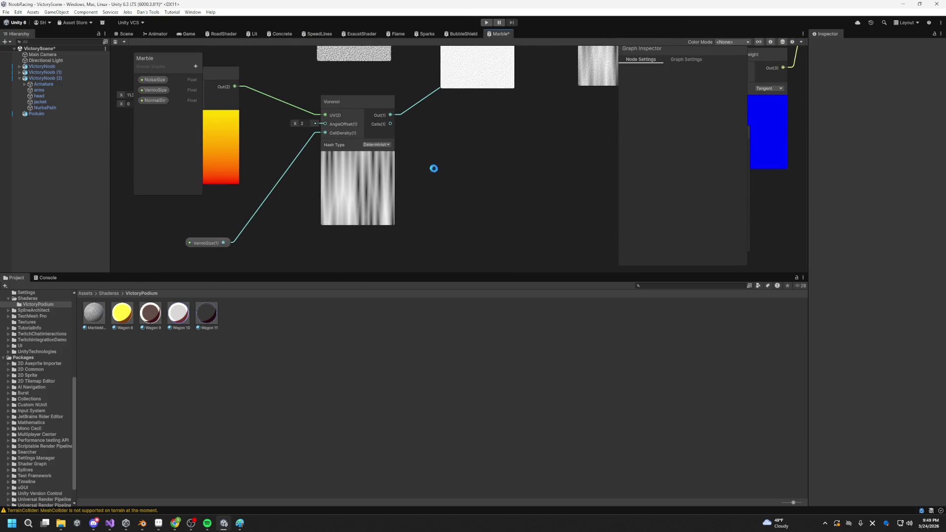
pyautogui.hotkey('ctrl', 's')
pyautogui.click(124, 33)
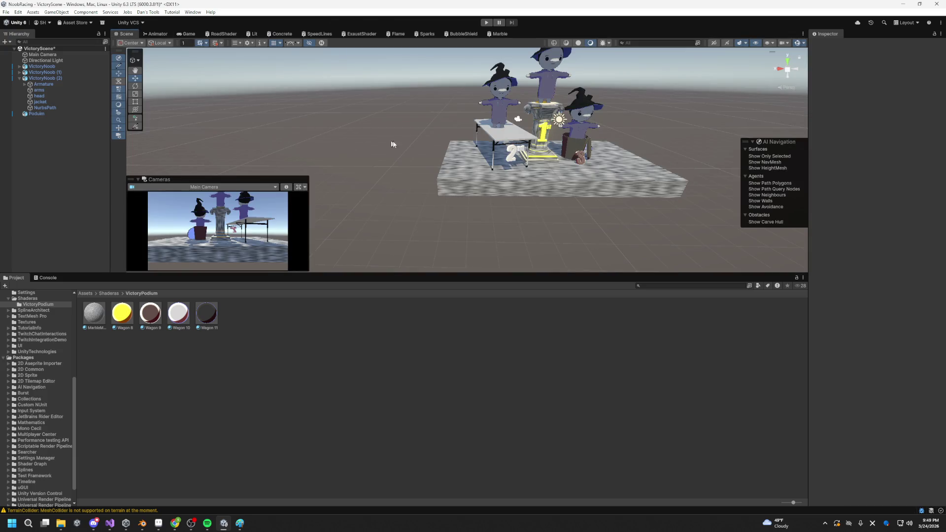
# Step: Select MarbleMat and raise its normal strength to 0.25
pyautogui.press('Right')
pyautogui.press('Right')
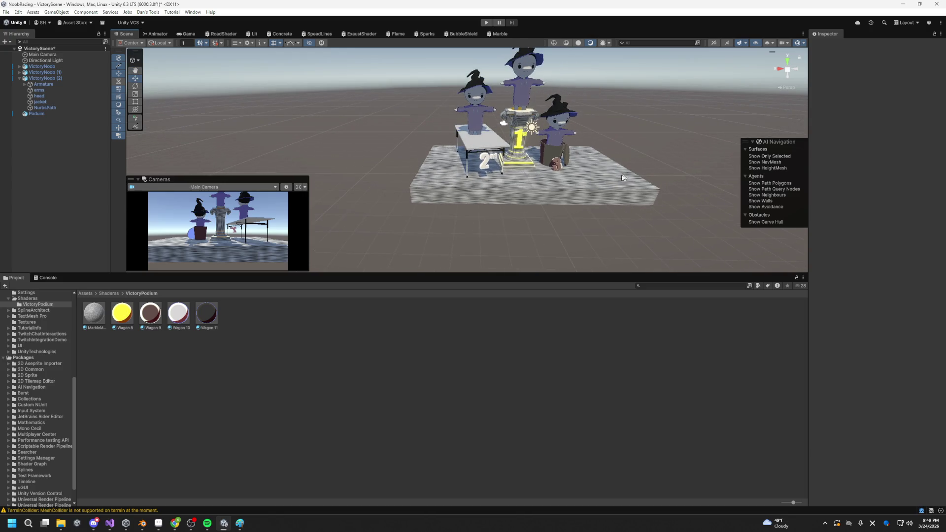
pyautogui.click(99, 318)
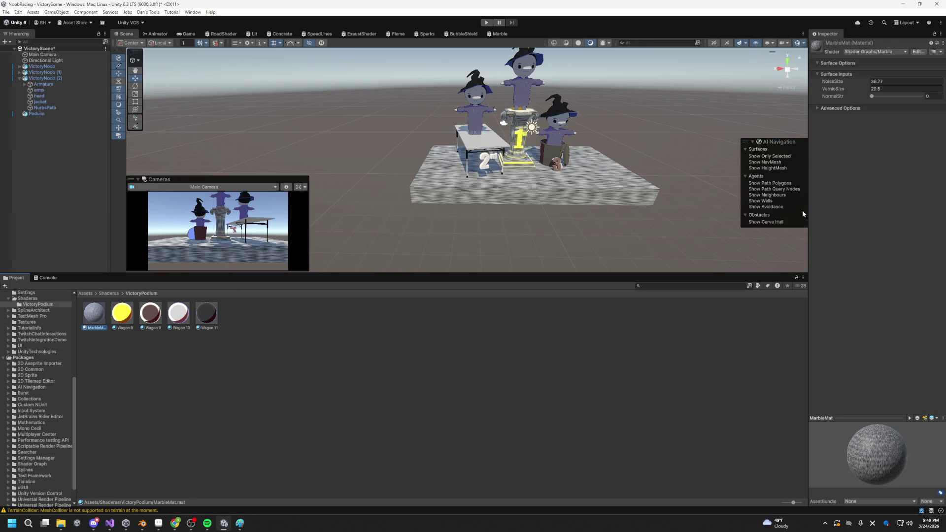
pyautogui.moveTo(871, 96); pyautogui.dragTo(921, 96)
pyautogui.press('w')
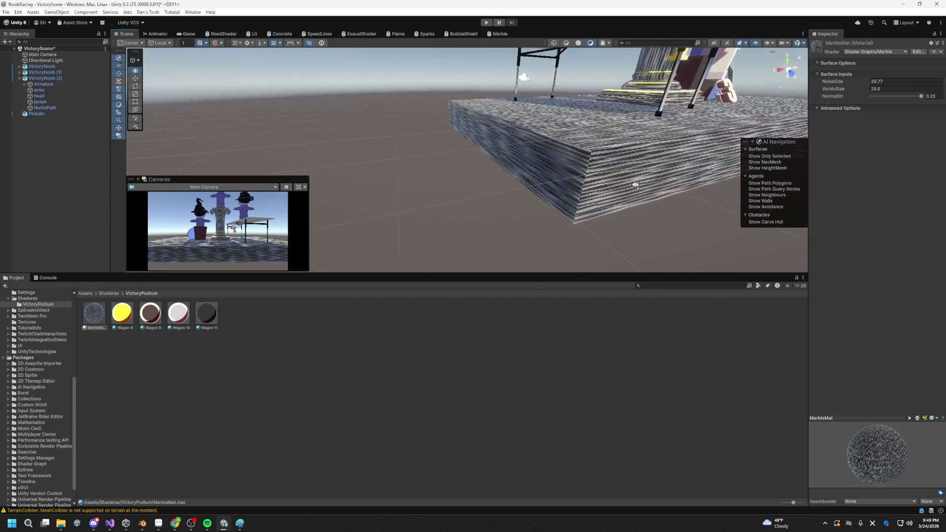
pyautogui.moveTo(658, 182)
pyautogui.mouseDown()
pyautogui.moveTo(672, 180)
pyautogui.moveTo(581, 123)
pyautogui.moveTo(581, 89)
pyautogui.moveTo(620, 98)
pyautogui.moveTo(585, 118)
pyautogui.mouseUp()
# Step: Lower MarbleMat's VernioSize to 3.2 and NormalStr to 0.106, with NoiseSize 10.18
pyautogui.moveTo(843, 89)
pyautogui.mouseDown()
pyautogui.moveTo(720, 105)
pyautogui.moveTo(729, 105)
pyautogui.mouseUp()
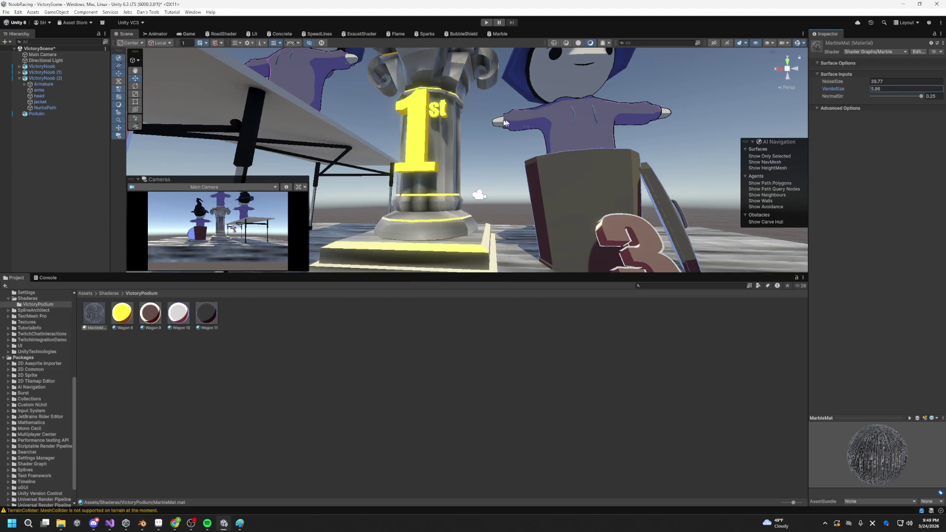
pyautogui.scroll(-10, 484, 130)
pyautogui.moveTo(493, 172)
pyautogui.mouseDown()
pyautogui.moveTo(511, 105)
pyautogui.moveTo(518, 141)
pyautogui.mouseUp()
pyautogui.moveTo(863, 92); pyautogui.dragTo(859, 91)
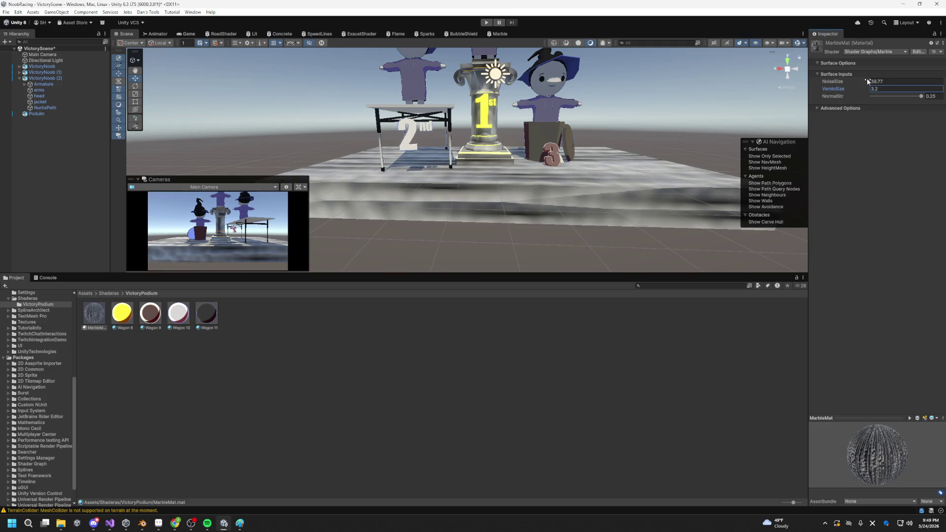
pyautogui.moveTo(921, 97)
pyautogui.mouseDown()
pyautogui.moveTo(855, 105)
pyautogui.moveTo(885, 107)
pyautogui.moveTo(835, 90)
pyautogui.moveTo(722, 111)
pyautogui.mouseUp()
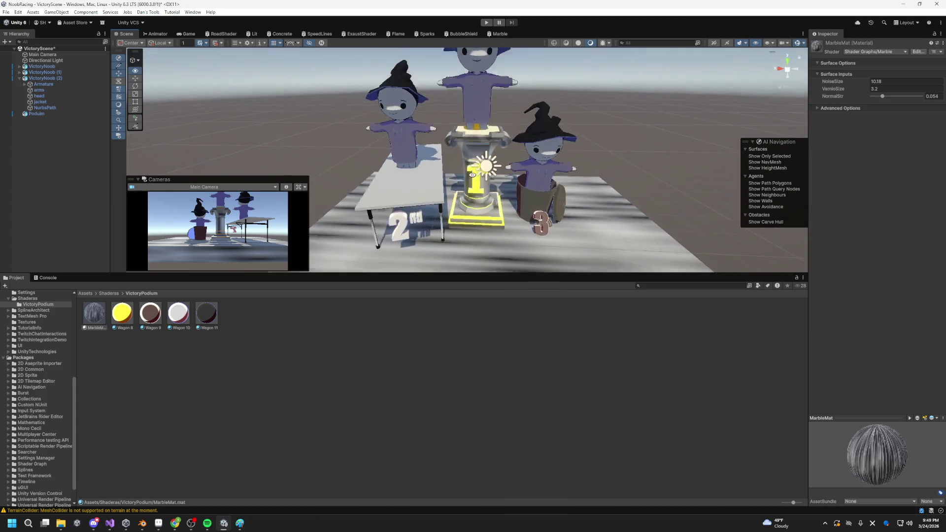
pyautogui.moveTo(883, 96)
pyautogui.mouseDown()
pyautogui.moveTo(865, 103)
pyautogui.moveTo(893, 114)
pyautogui.mouseUp()
pyautogui.moveTo(613, 153)
pyautogui.mouseDown()
pyautogui.moveTo(570, 141)
pyautogui.moveTo(537, 112)
pyautogui.mouseUp()
pyautogui.click(497, 34)
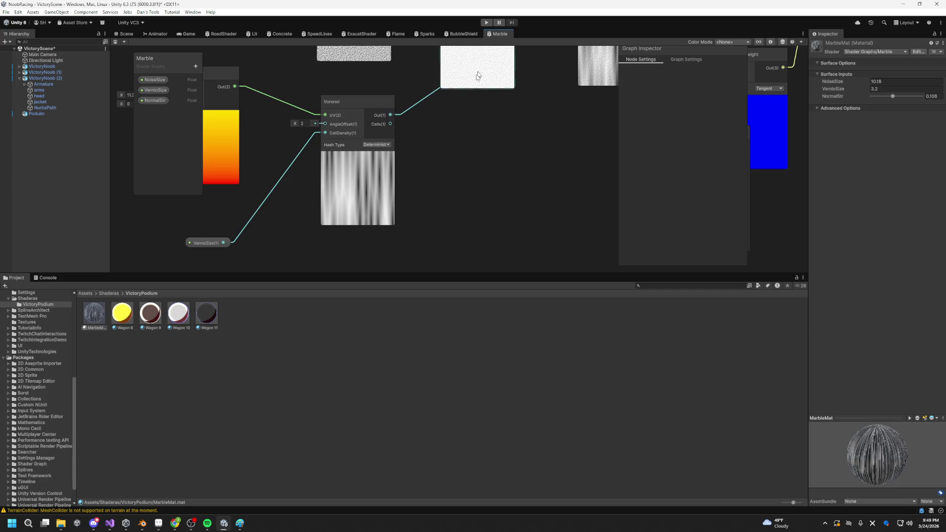
# Step: Delete the Voronoi node, connect Remap Out to Multiply B, and save the graph
pyautogui.moveTo(367, 111); pyautogui.dragTo(350, 220)
pyautogui.click(290, 217)
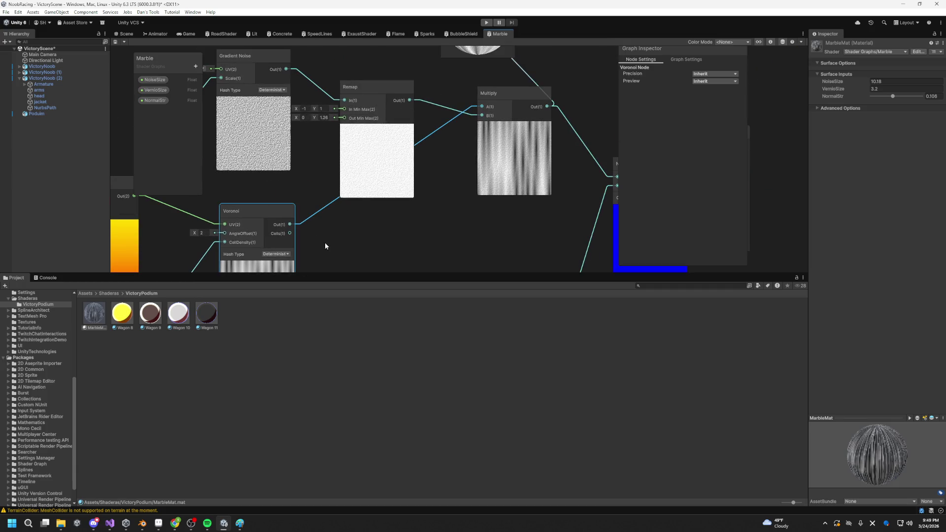
pyautogui.press('Delete')
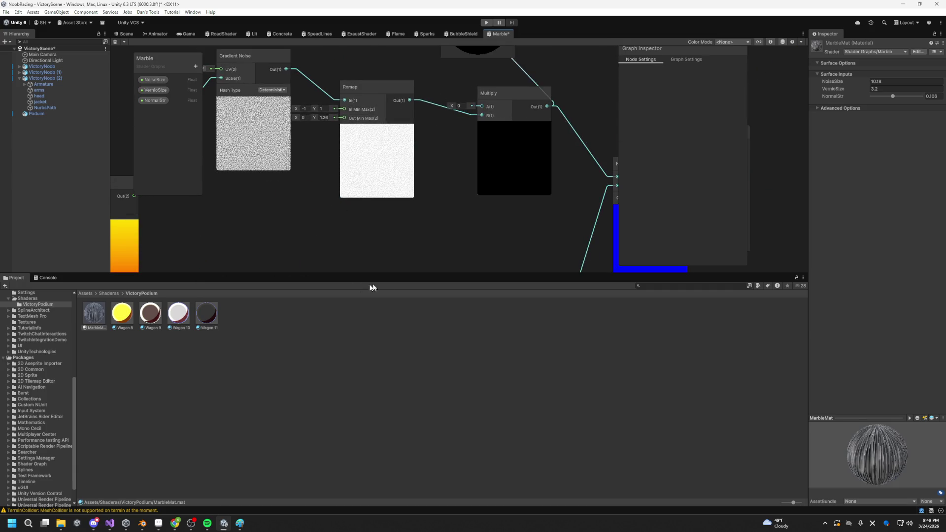
pyautogui.moveTo(462, 133); pyautogui.dragTo(376, 141)
pyautogui.moveTo(323, 109)
pyautogui.mouseDown()
pyautogui.moveTo(518, 192)
pyautogui.moveTo(531, 186)
pyautogui.mouseUp()
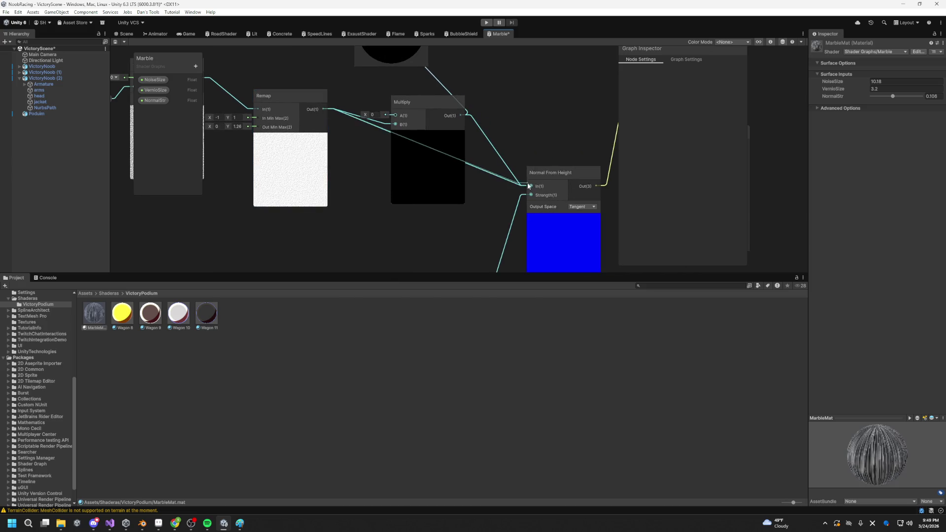
pyautogui.moveTo(404, 149); pyautogui.dragTo(434, 190)
pyautogui.moveTo(360, 153)
pyautogui.mouseDown()
pyautogui.moveTo(359, 237)
pyautogui.moveTo(379, 106)
pyautogui.moveTo(388, 111)
pyautogui.mouseUp()
pyautogui.hotkey('ctrl', 's')
pyautogui.click(127, 33)
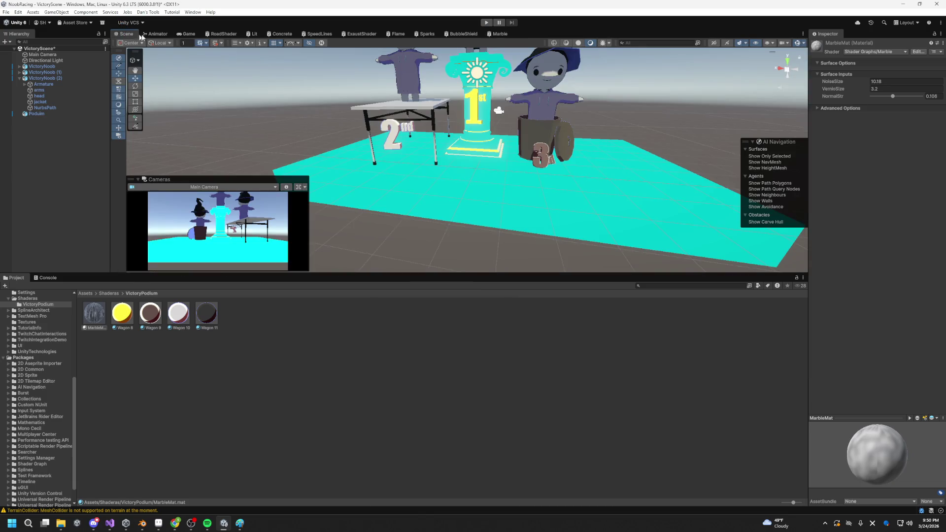
# Step: Set MarbleMat's NoiseSize to 13.6
pyautogui.moveTo(647, 126); pyautogui.dragTo(628, 116)
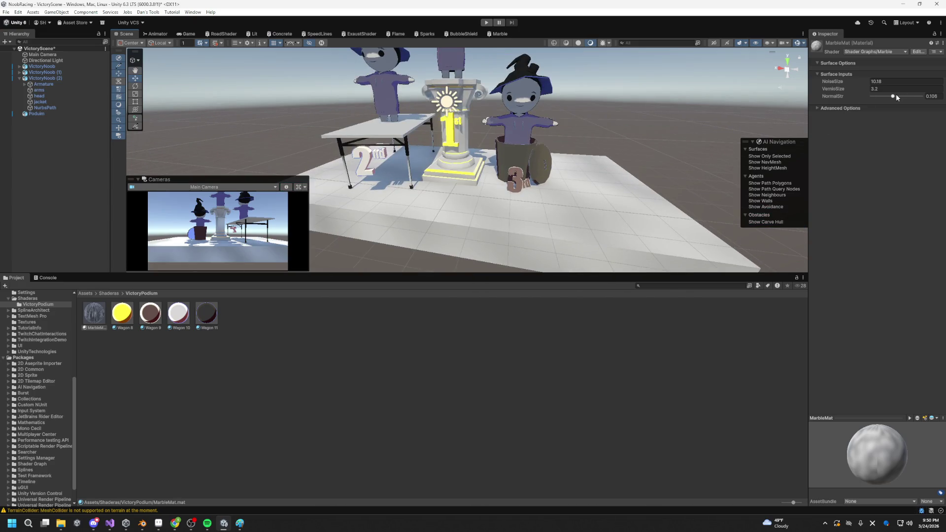
pyautogui.click(887, 82)
pyautogui.write('20')
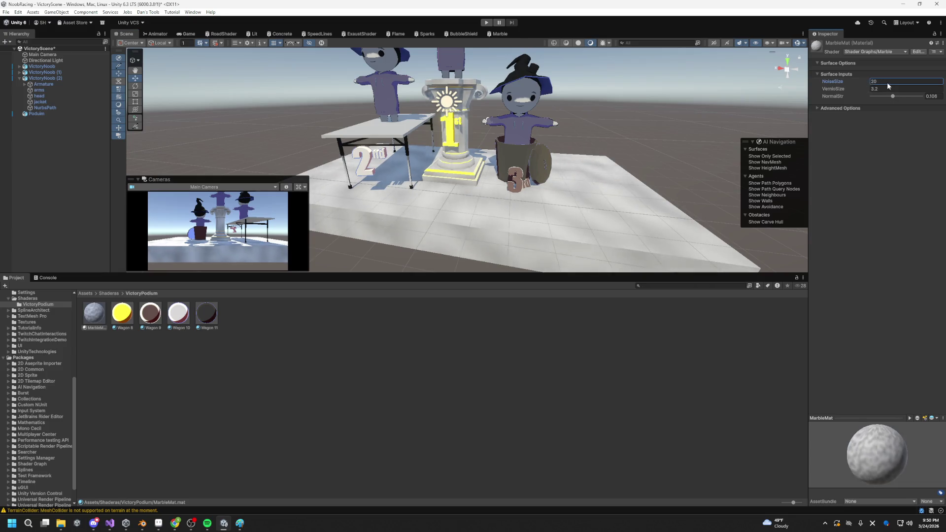
pyautogui.press('BackSpace')
pyautogui.press('BackSpace')
pyautogui.write('61.2')
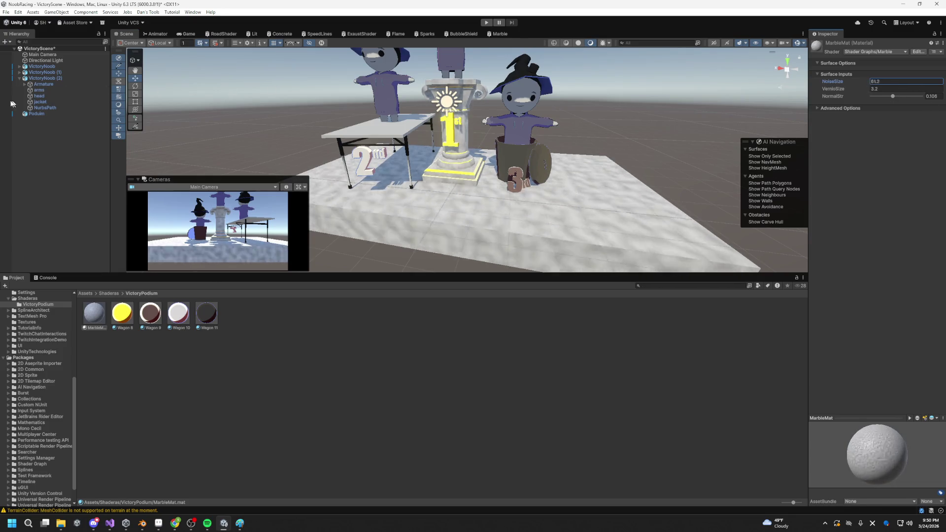
pyautogui.press('BackSpace')
pyautogui.press('BackSpace')
pyautogui.press('BackSpace')
pyautogui.write('10.7')
pyautogui.press('BackSpace')
pyautogui.press('BackSpace')
pyautogui.press('BackSpace')
pyautogui.write('3.6')
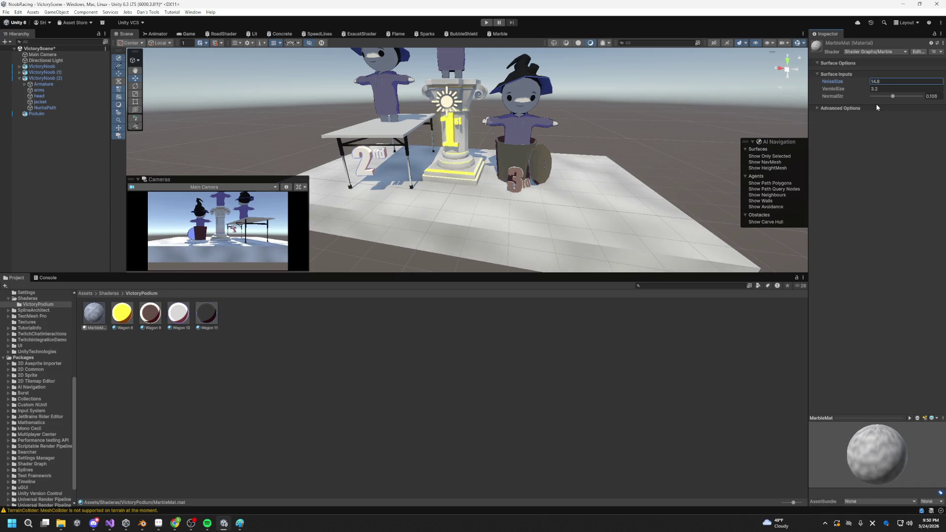
# Step: Try NormalStr at 0.25, check the graph's Normal From Height node, then lower NormalStr to 0.017
pyautogui.moveTo(589, 158)
pyautogui.mouseDown()
pyautogui.moveTo(619, 167)
pyautogui.moveTo(592, 120)
pyautogui.moveTo(609, 128)
pyautogui.moveTo(545, 249)
pyautogui.moveTo(567, 172)
pyautogui.moveTo(769, 113)
pyautogui.mouseUp()
pyautogui.moveTo(893, 96); pyautogui.dragTo(941, 101)
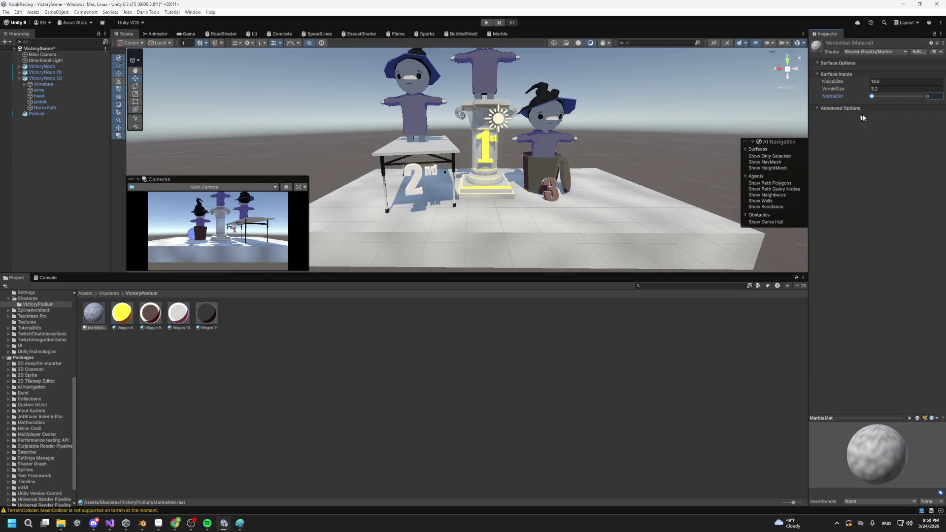
pyautogui.click(507, 36)
pyautogui.moveTo(367, 242)
pyautogui.mouseDown()
pyautogui.moveTo(365, 146)
pyautogui.moveTo(314, 117)
pyautogui.moveTo(521, 193)
pyautogui.mouseUp()
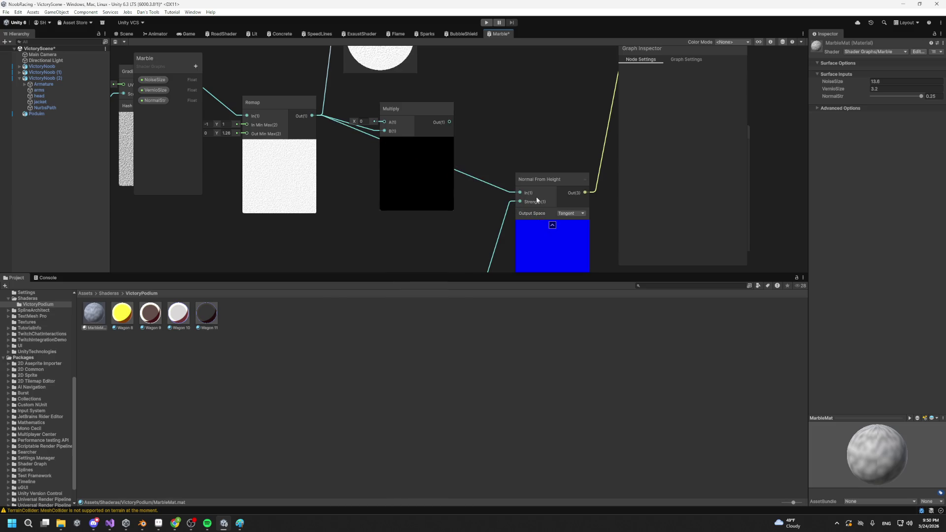
pyautogui.click(123, 34)
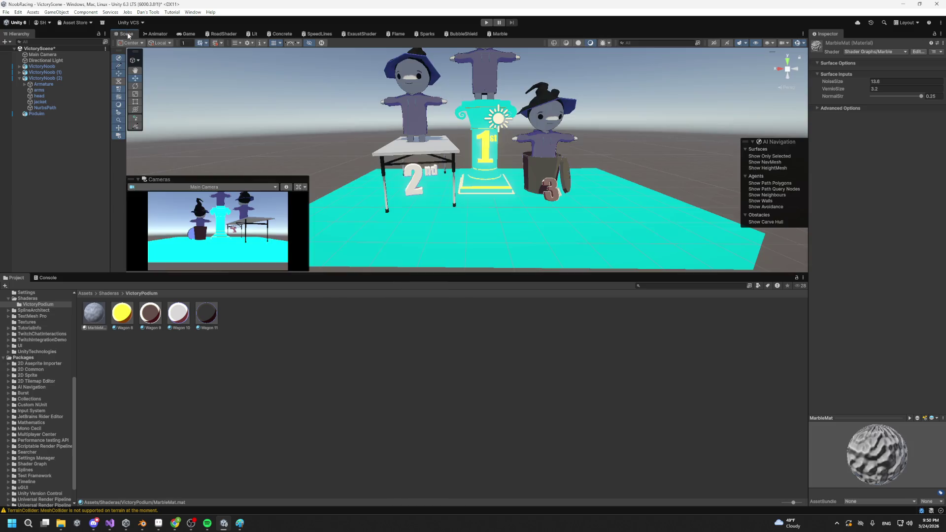
pyautogui.moveTo(884, 97)
pyautogui.mouseDown()
pyautogui.moveTo(912, 101)
pyautogui.moveTo(865, 107)
pyautogui.moveTo(924, 113)
pyautogui.moveTo(848, 123)
pyautogui.moveTo(886, 128)
pyautogui.moveTo(874, 127)
pyautogui.mouseUp()
pyautogui.scroll(-6, 638, 147)
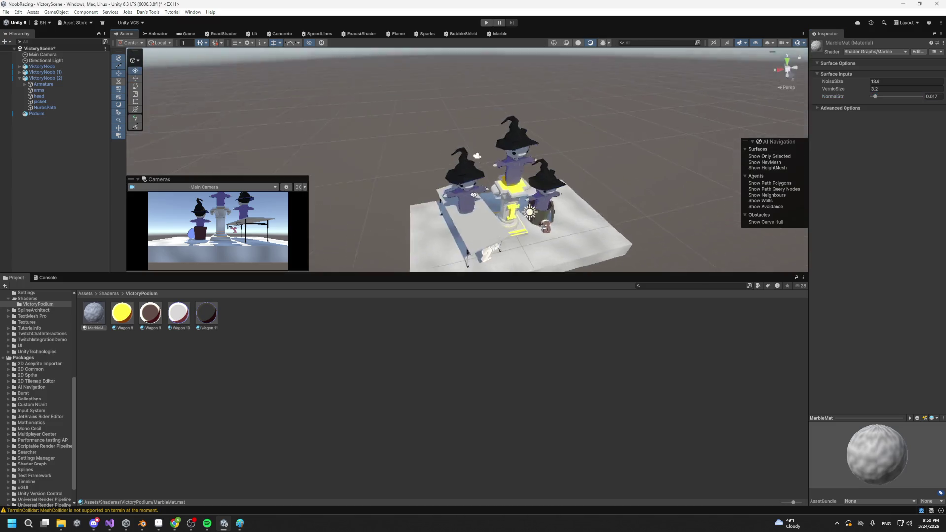
pyautogui.click(623, 153)
# Step: Parent VictoryNoob (1) and VictoryNoob (2) under Podium in the Hierarchy
pyautogui.press('f')
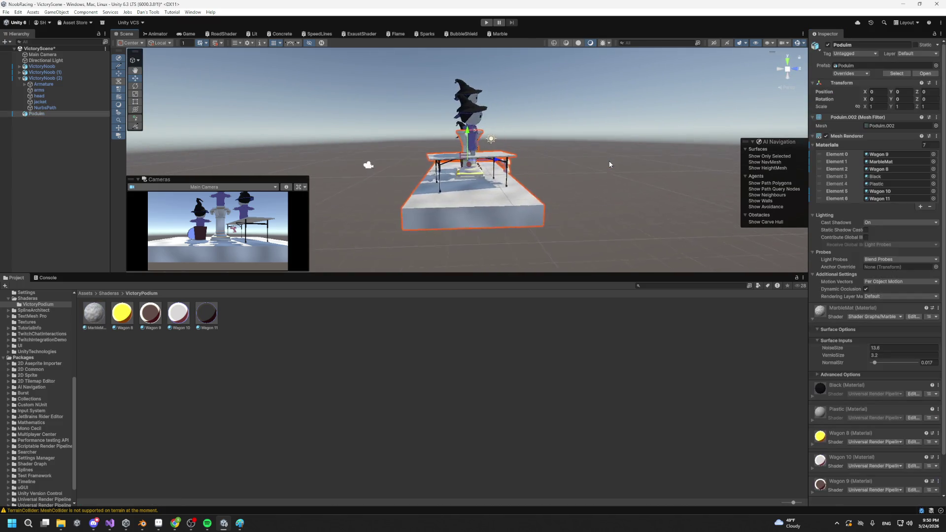
pyautogui.click(589, 172)
pyautogui.moveTo(582, 179)
pyautogui.mouseDown()
pyautogui.moveTo(547, 163)
pyautogui.moveTo(639, 166)
pyautogui.moveTo(508, 153)
pyautogui.mouseUp()
pyautogui.scroll(6, 544, 159)
pyautogui.scroll(-5, 537, 150)
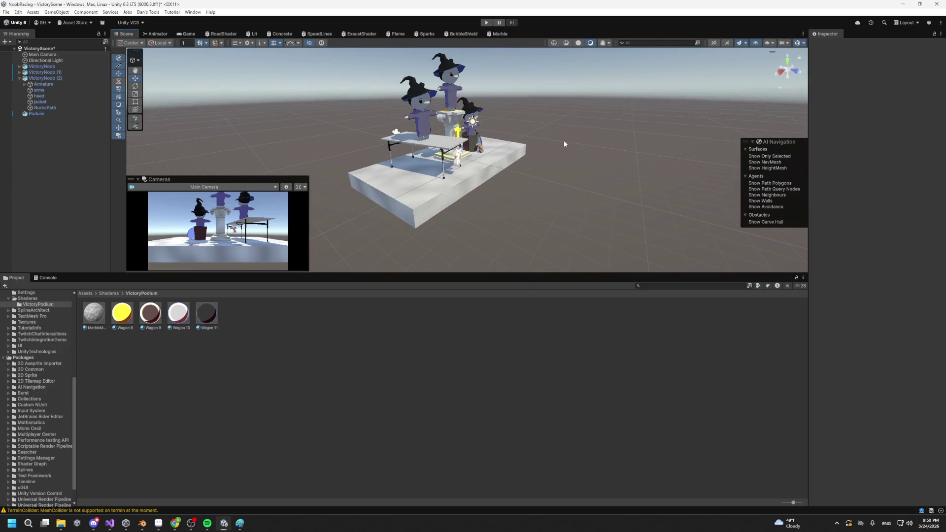
pyautogui.moveTo(593, 153); pyautogui.dragTo(554, 152)
pyautogui.moveTo(324, 93)
pyautogui.mouseDown()
pyautogui.moveTo(521, 184)
pyautogui.moveTo(328, 201)
pyautogui.mouseUp()
pyautogui.keyDown('shift'); pyautogui.click(44, 72); pyautogui.keyUp('shift')
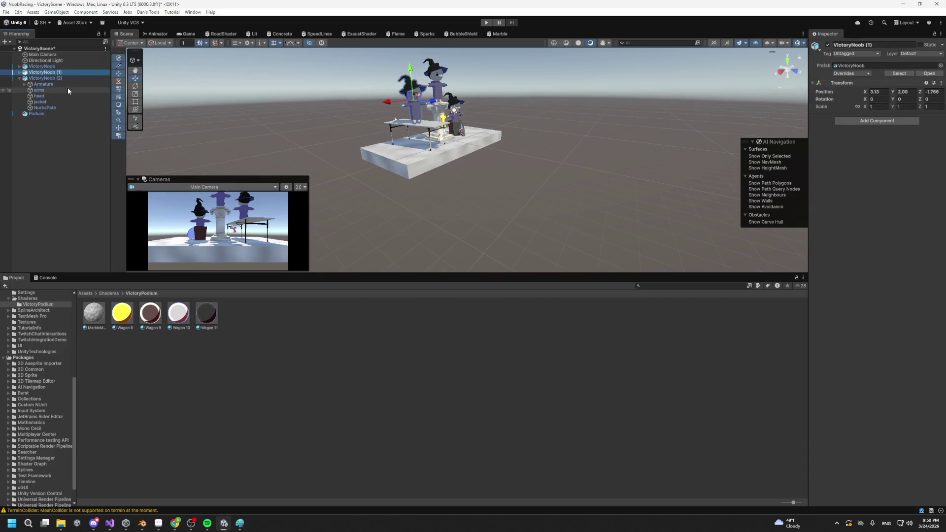
pyautogui.moveTo(45, 67); pyautogui.dragTo(37, 114)
# Step: Orbit around the podium to inspect the parented characters
pyautogui.scroll(3, 483, 123)
pyautogui.moveTo(489, 129)
pyautogui.mouseDown()
pyautogui.moveTo(542, 228)
pyautogui.moveTo(523, 145)
pyautogui.moveTo(539, 132)
pyautogui.mouseUp()
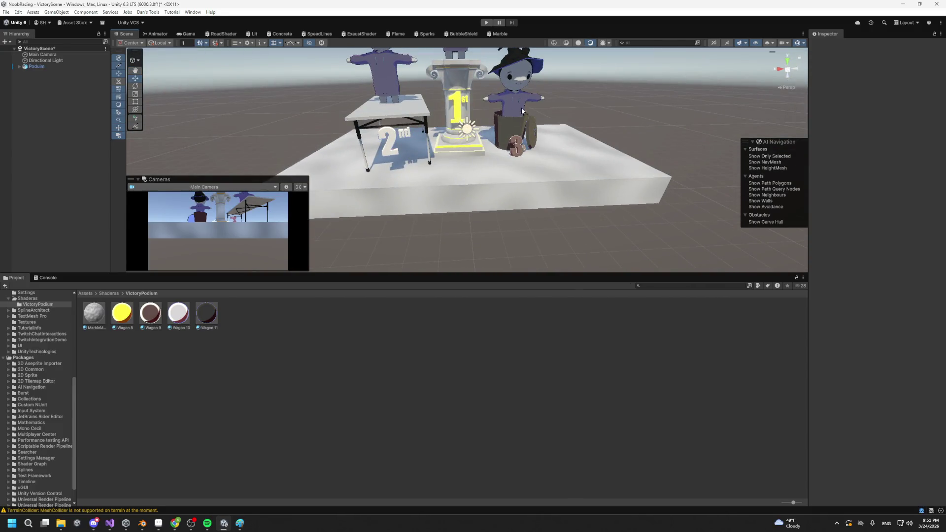
pyautogui.moveTo(392, 129); pyautogui.dragTo(623, 192)
pyautogui.moveTo(607, 227)
pyautogui.mouseDown()
pyautogui.moveTo(620, 226)
pyautogui.moveTo(578, 229)
pyautogui.moveTo(525, 181)
pyautogui.mouseUp()
pyautogui.moveTo(383, 209); pyautogui.dragTo(477, 229)
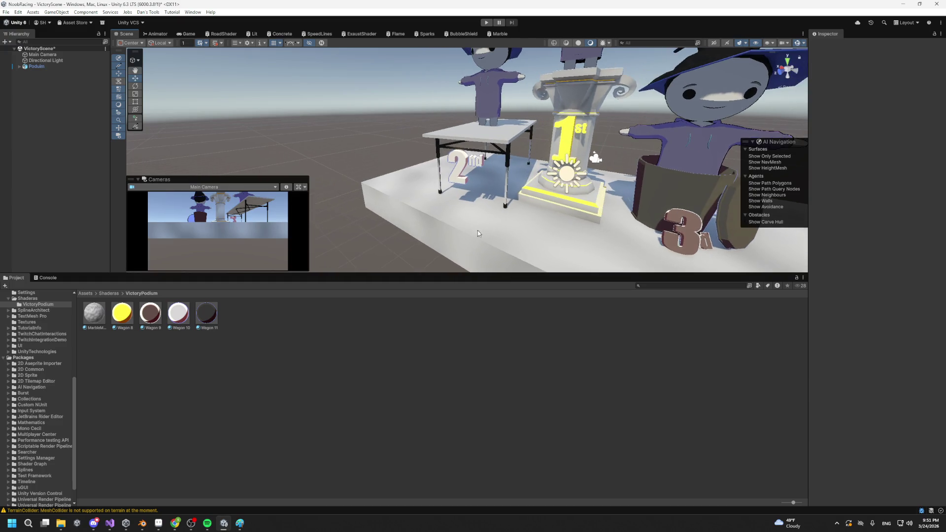
# Step: Bring the browser with Google 'marble' reference images forward and centre it
pyautogui.hotkey('alt', 'Tab')
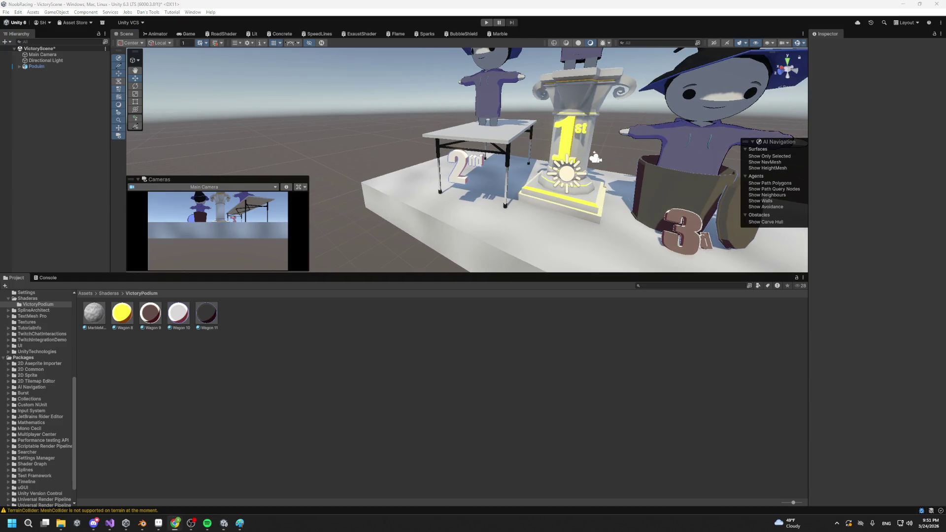
pyautogui.moveTo(585, 173)
pyautogui.mouseDown()
pyautogui.moveTo(458, 210)
pyautogui.moveTo(426, 172)
pyautogui.moveTo(586, 169)
pyautogui.mouseUp()
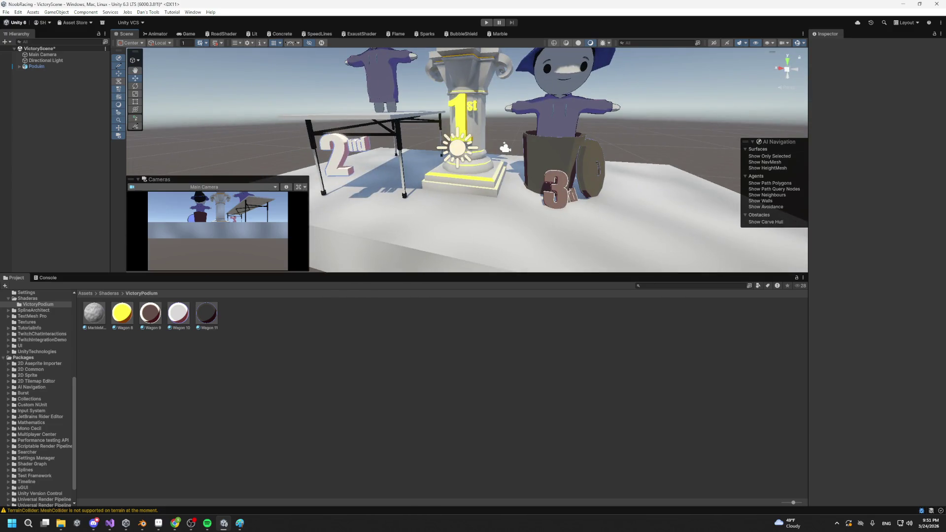
pyautogui.hotkey('alt', 'Tab')
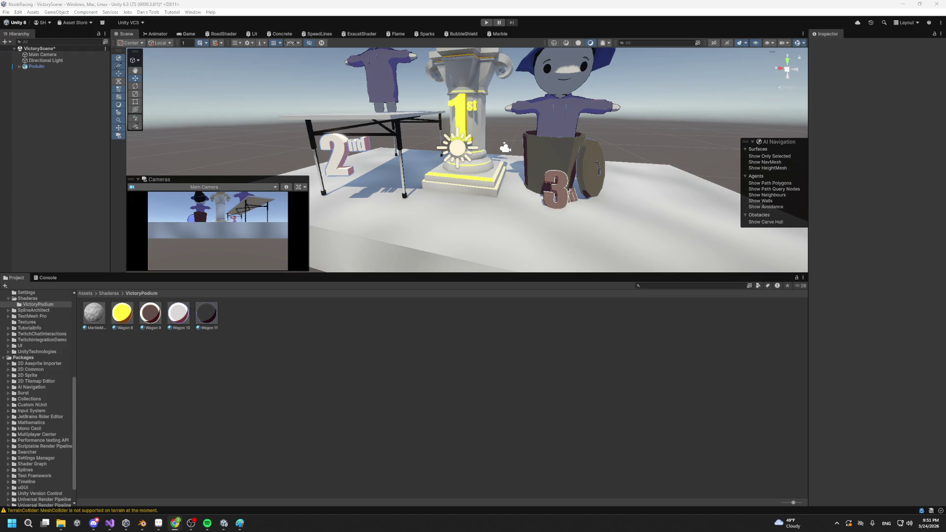
pyautogui.hotkey('alt', 'Tab')
pyautogui.moveTo(736, 95); pyautogui.dragTo(397, 110)
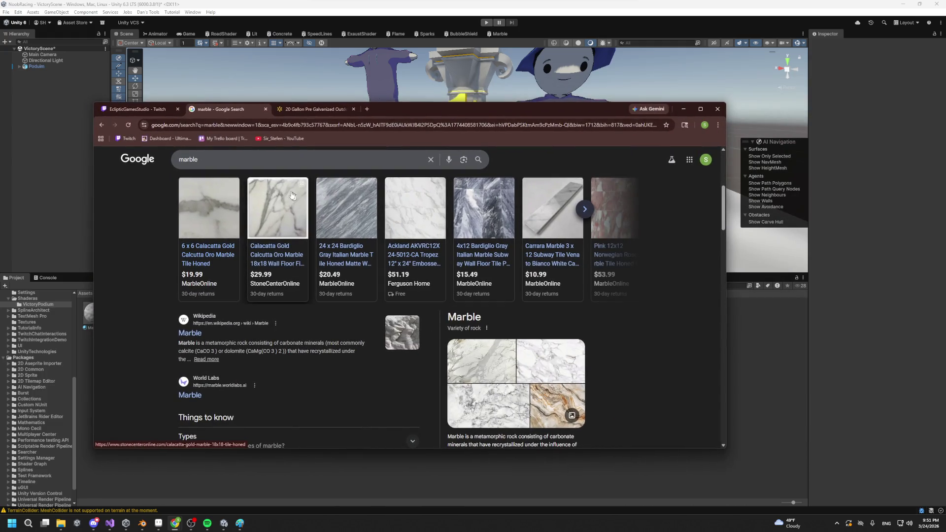
pyautogui.scroll(-4, 566, 247)
pyautogui.scroll(3, 587, 252)
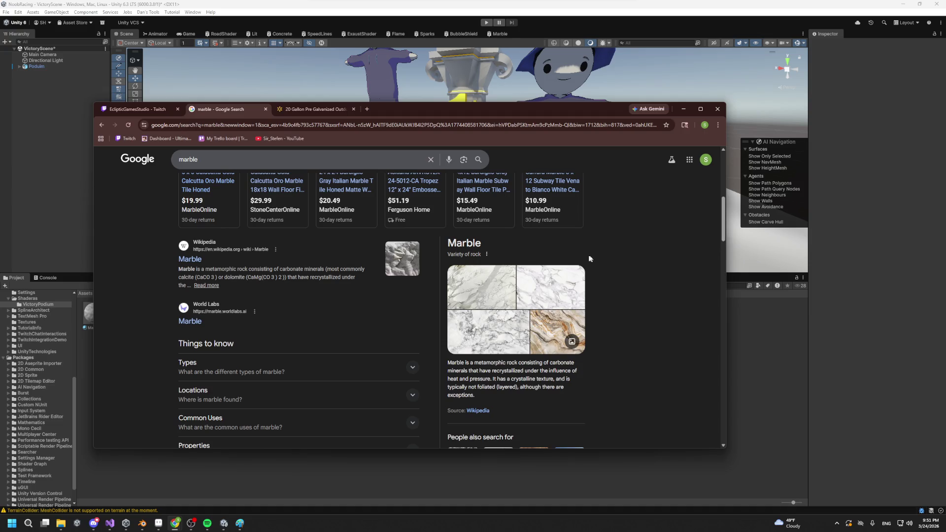
pyautogui.moveTo(481, 117)
pyautogui.mouseDown()
pyautogui.moveTo(504, 334)
pyautogui.moveTo(476, 110)
pyautogui.mouseUp()
pyautogui.click(276, 117)
pyautogui.write('twiut')
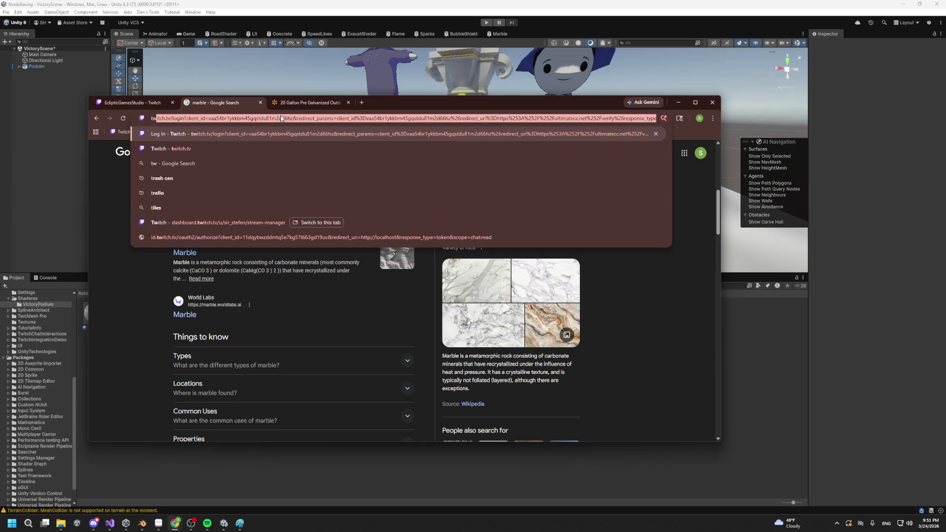
pyautogui.press('BackSpace')
pyautogui.press('BackSpace')
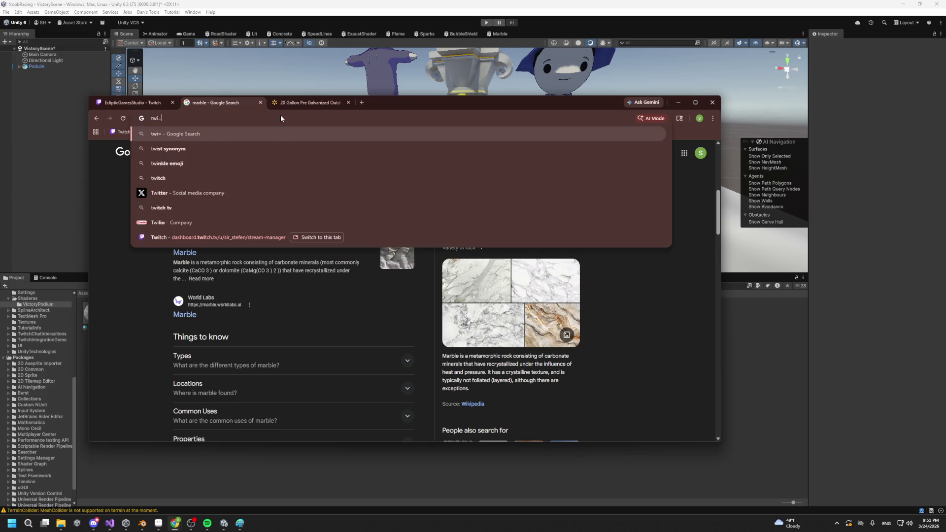
pyautogui.press('Return')
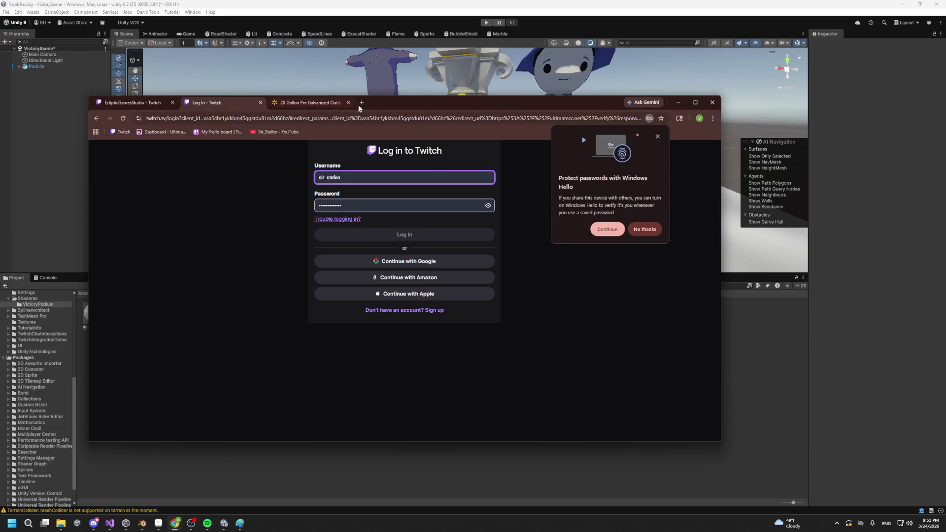
pyautogui.hotkey('alt', 'Tab')
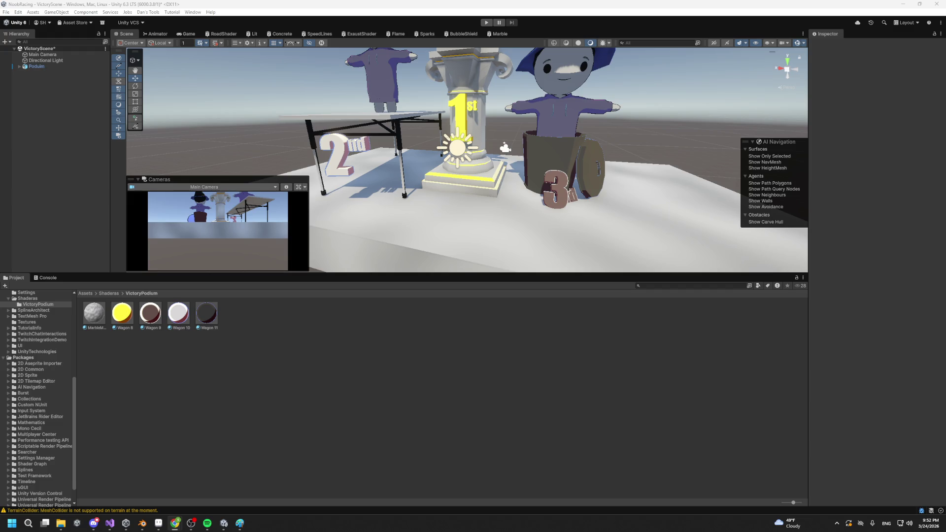
# Step: Bring the Chrome window playing the Twitch coding stream in front of Unity
pyautogui.click(175, 523)
pyautogui.hotkey('alt', 'Tab')
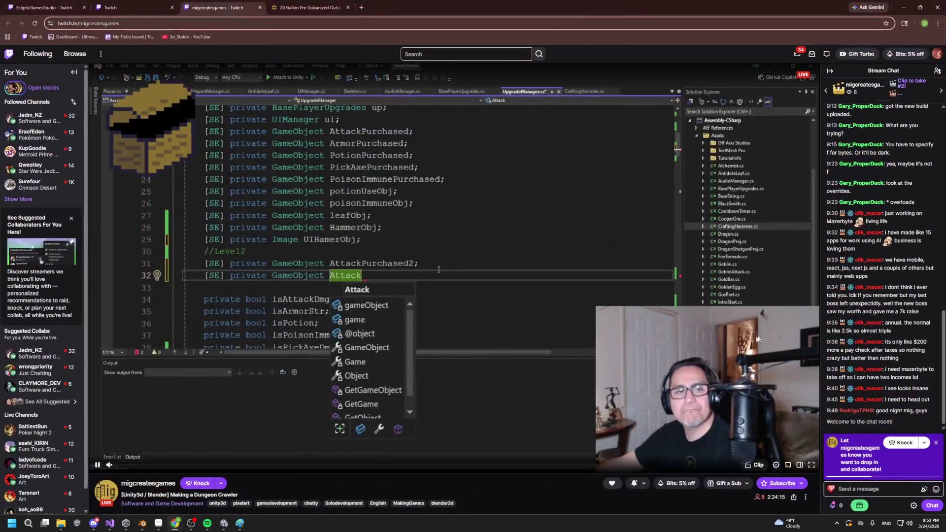